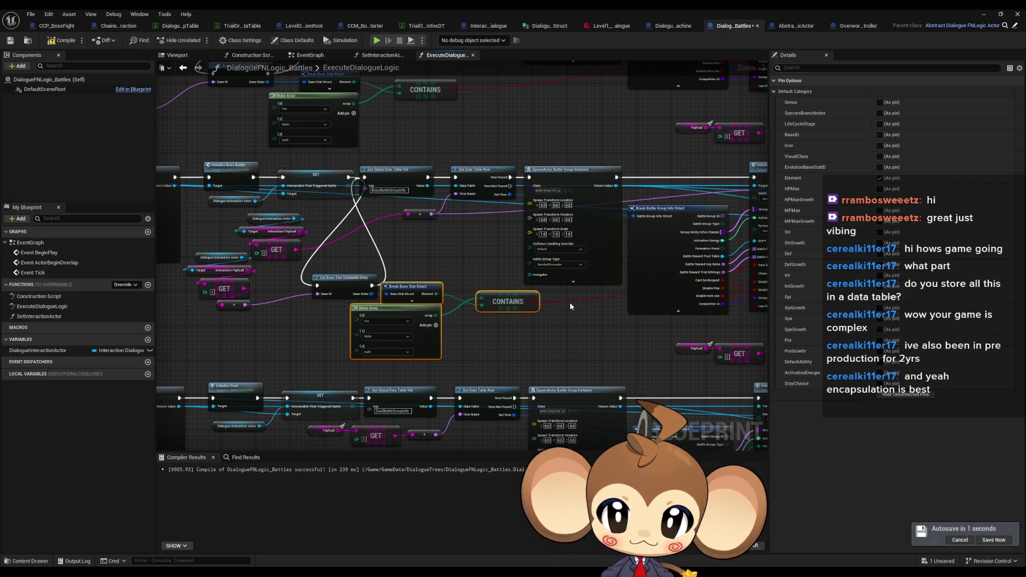
Step: Review BossSpawnProcedure's Make Array, SET, FIND and Break Battle Group Info Struct nodes
{"action": "left_click", "coordinate": [303, 26]}
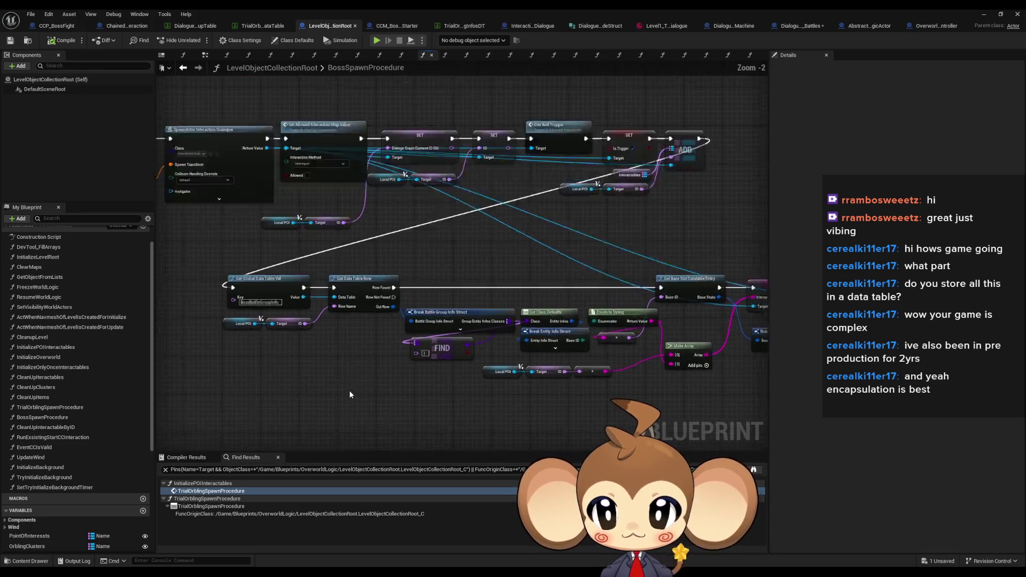
{"action": "mouse_move", "coordinate": [368, 388]}
{"action": "left_mouse_down"}
{"action": "mouse_move", "coordinate": [345, 352]}
{"action": "mouse_move", "coordinate": [428, 339]}
{"action": "left_mouse_up"}
{"action": "left_click_drag", "start_coordinate": [529, 332], "coordinate": [393, 329]}
{"action": "left_click_drag", "start_coordinate": [482, 280], "coordinate": [576, 279]}
{"action": "mouse_move", "coordinate": [412, 274]}
{"action": "left_mouse_down"}
{"action": "mouse_move", "coordinate": [408, 339]}
{"action": "mouse_move", "coordinate": [709, 324]}
{"action": "left_mouse_up"}
{"action": "mouse_move", "coordinate": [240, 271]}
{"action": "left_mouse_down"}
{"action": "mouse_move", "coordinate": [466, 323]}
{"action": "mouse_move", "coordinate": [489, 308]}
{"action": "left_mouse_up"}
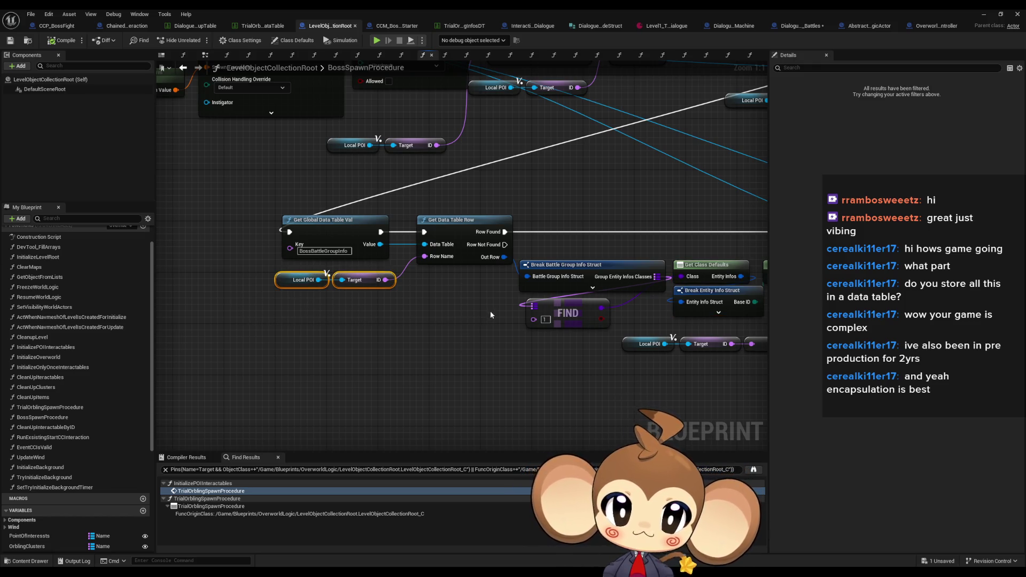
{"action": "left_click_drag", "start_coordinate": [663, 231], "coordinate": [588, 321]}
{"action": "left_click_drag", "start_coordinate": [570, 386], "coordinate": [444, 375]}
{"action": "left_click", "coordinate": [445, 375]}
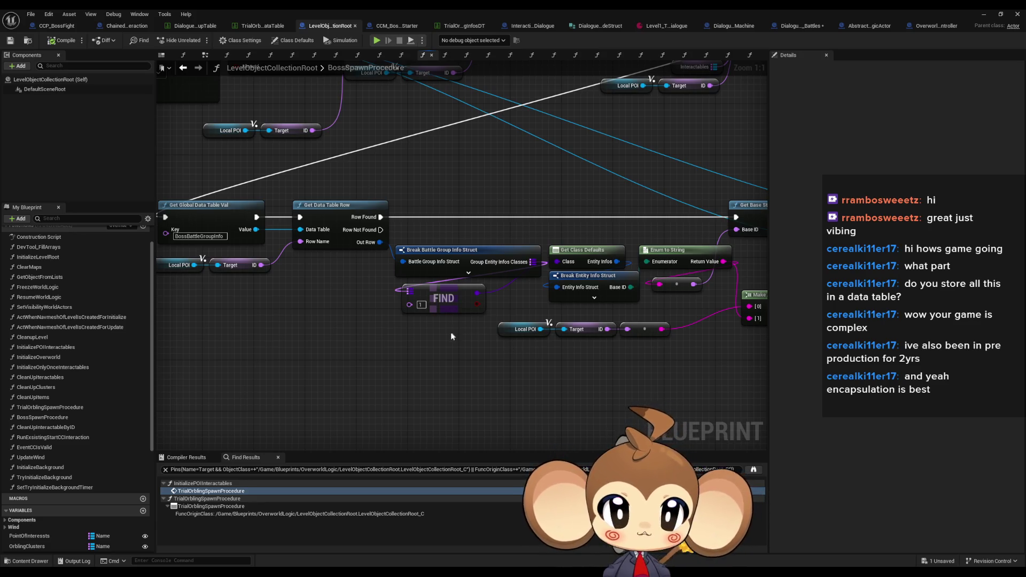
Step: Revisit the DialogueFNLogic_Battles graph, then bring up CCM_BossBattleStarter's StartCCM graph
{"action": "left_click", "coordinate": [800, 26]}
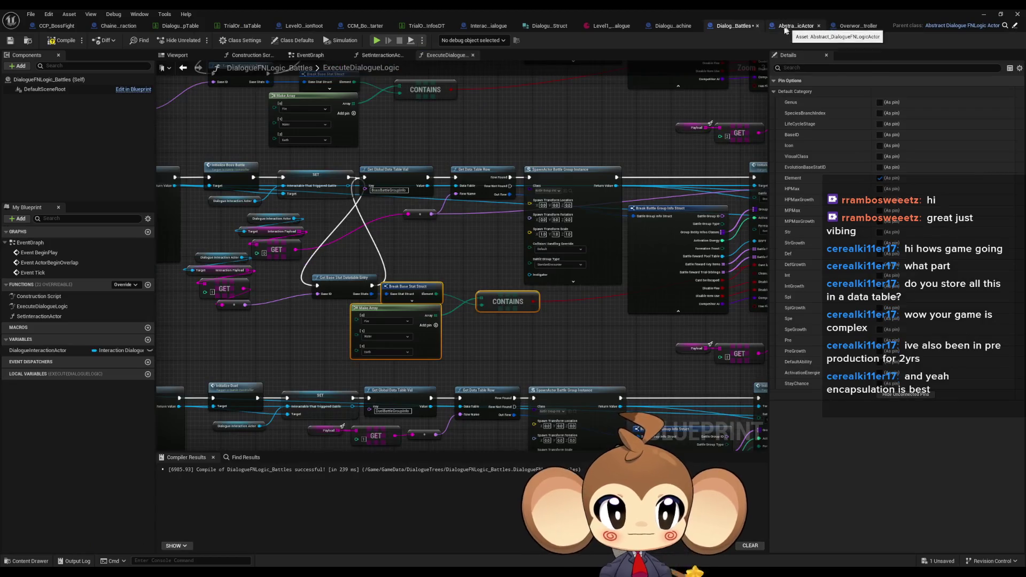
{"action": "left_click", "coordinate": [539, 336]}
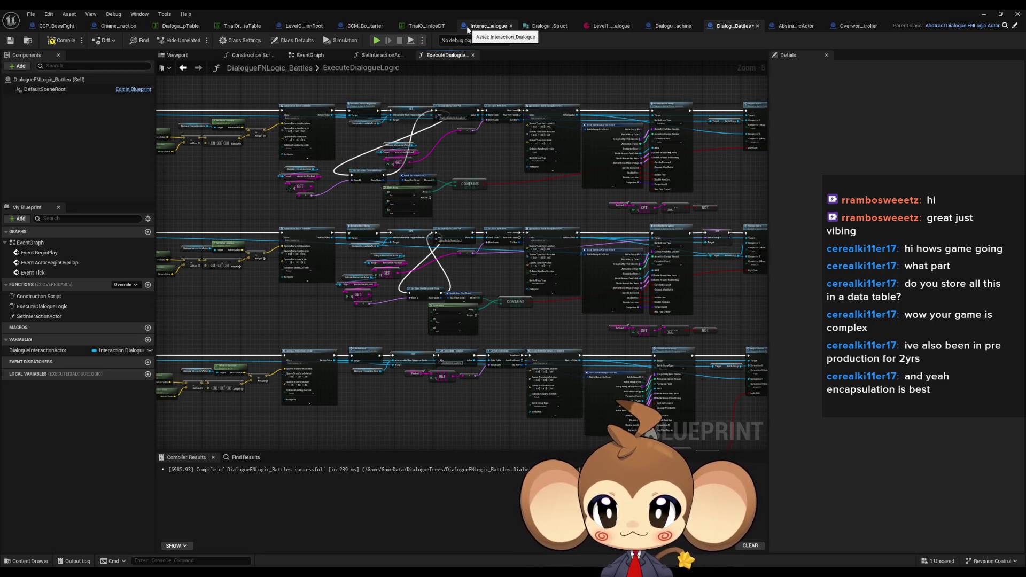
{"action": "left_click", "coordinate": [363, 26]}
{"action": "scroll", "coordinate": [541, 220], "scroll_direction": "down", "scroll_amount": 3}
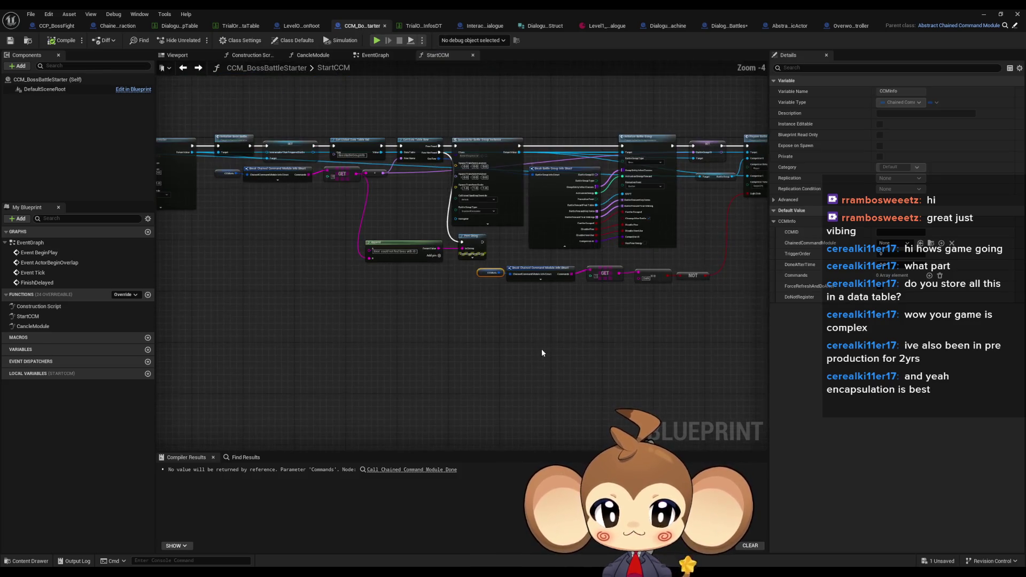
Step: Zoom around StartCCM, deselect CCMInfo, and switch to CCP_BossFight's InitializeChainCommandPreset graph
{"action": "scroll", "coordinate": [481, 273], "scroll_direction": "up", "scroll_amount": 3}
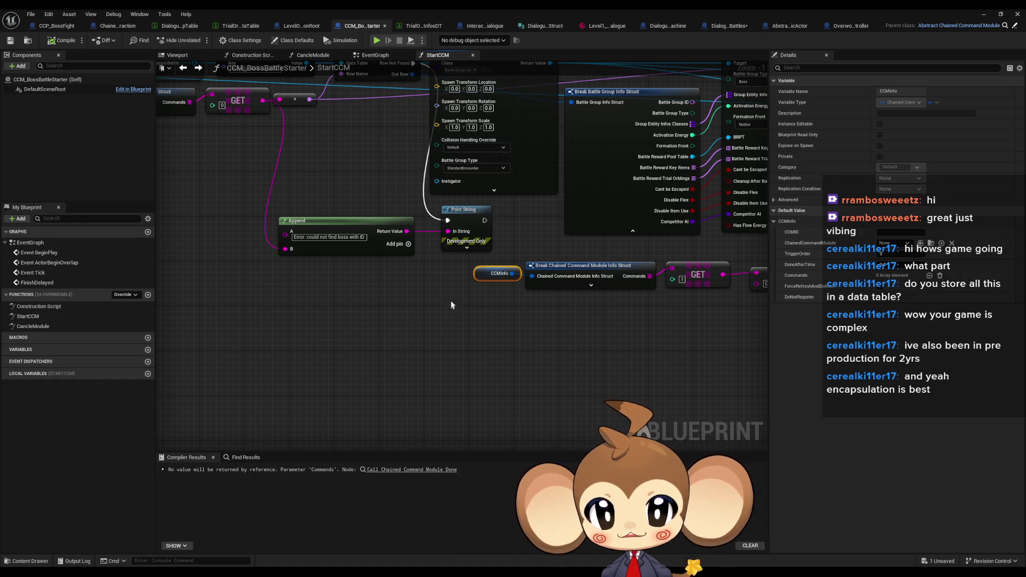
{"action": "scroll", "coordinate": [481, 332], "scroll_direction": "down", "scroll_amount": 2}
{"action": "left_click", "coordinate": [509, 361]}
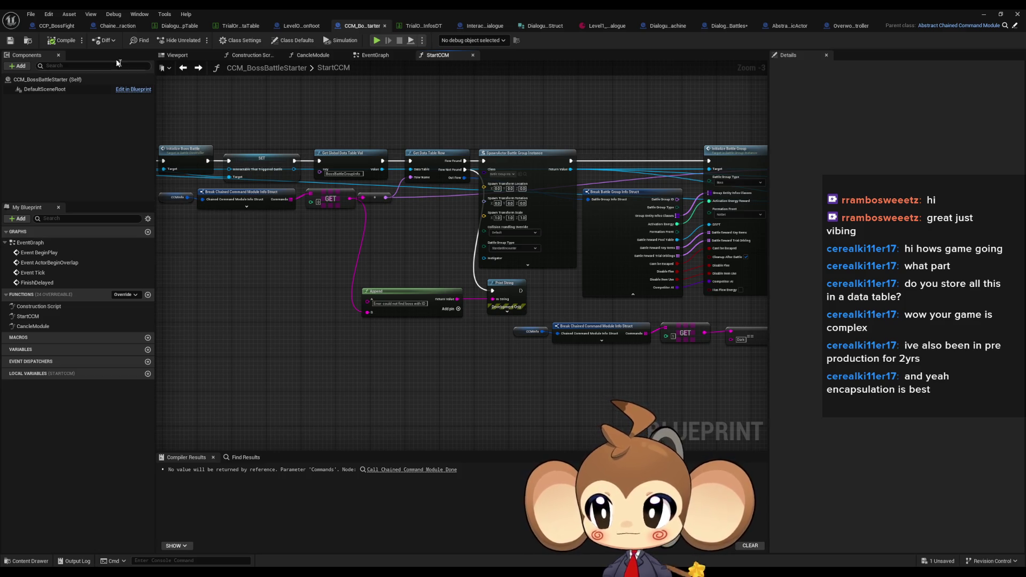
{"action": "left_click", "coordinate": [60, 27]}
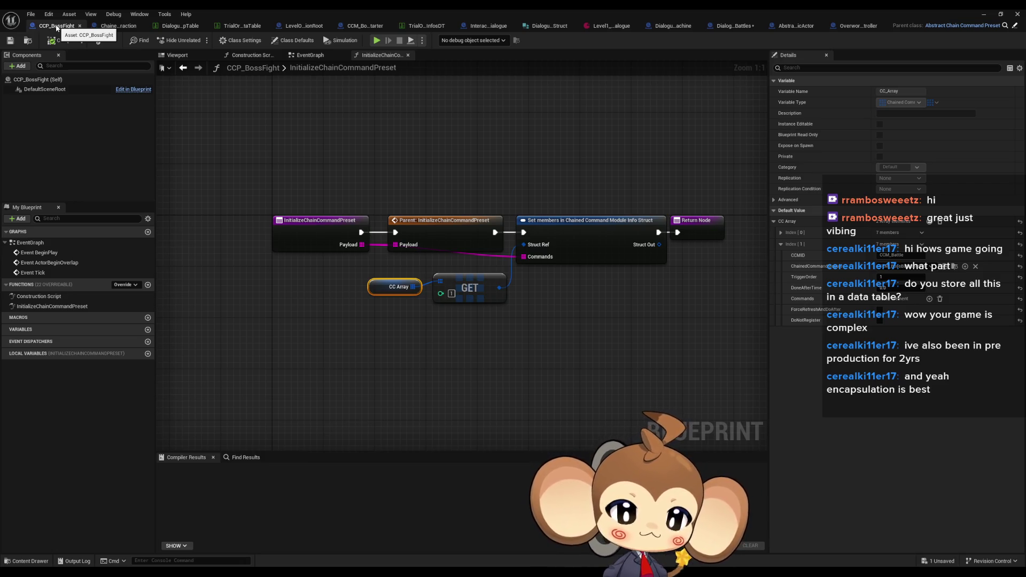
Step: Inspect the first CC Array entry, restore the editor window, and select BossFightEvent in the level
{"action": "left_click", "coordinate": [781, 233]}
{"action": "left_click", "coordinate": [781, 233]}
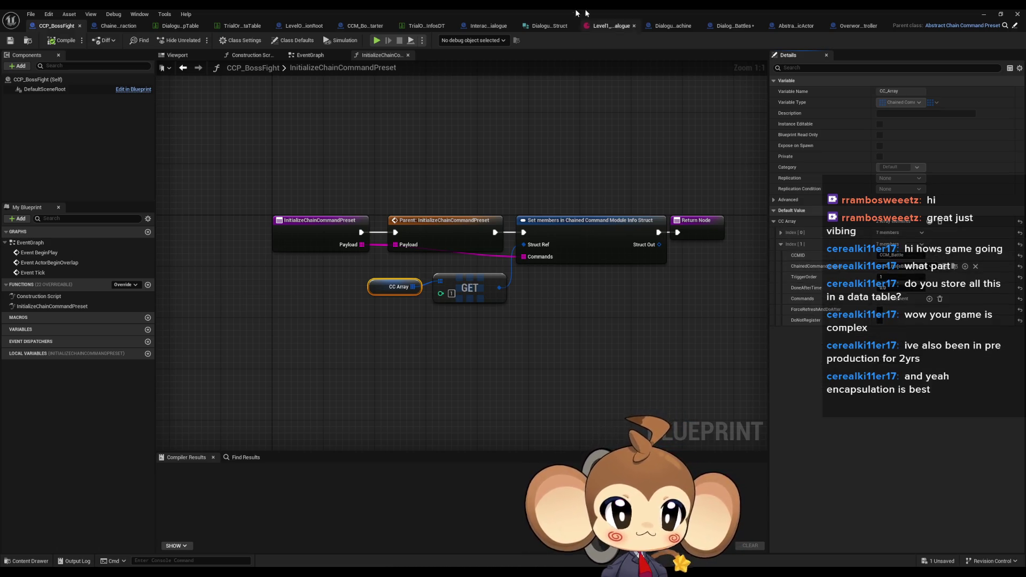
{"action": "double_click", "coordinate": [556, 8]}
{"action": "scroll", "coordinate": [890, 460], "scroll_direction": "up", "scroll_amount": 2}
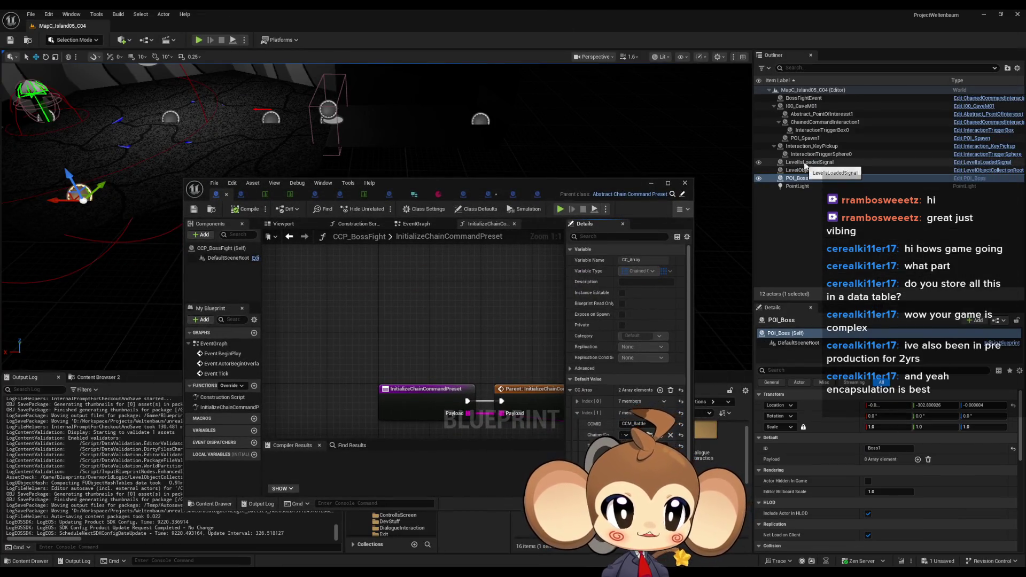
{"action": "left_click_drag", "start_coordinate": [422, 186], "coordinate": [460, 379]}
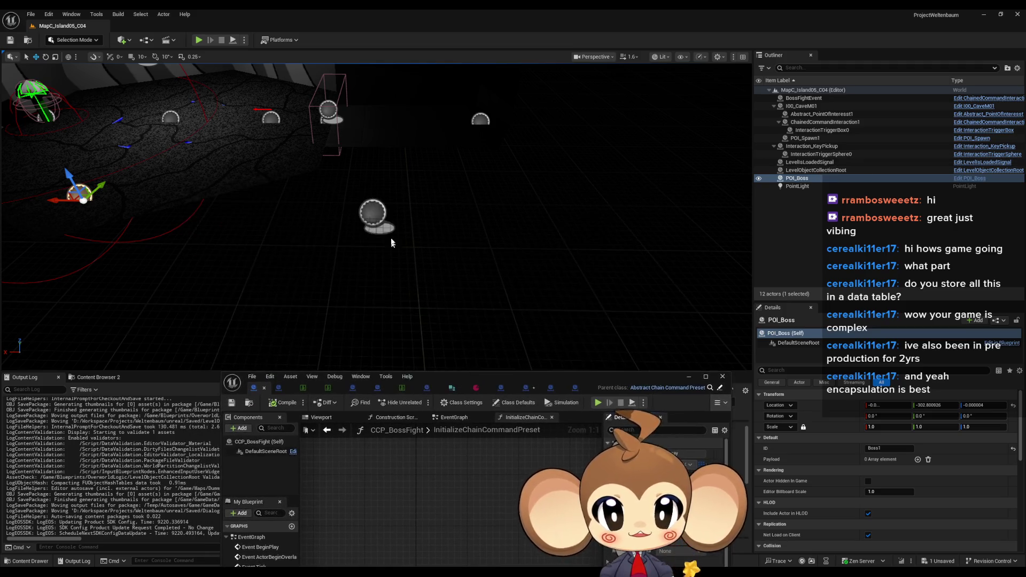
{"action": "left_click", "coordinate": [374, 212]}
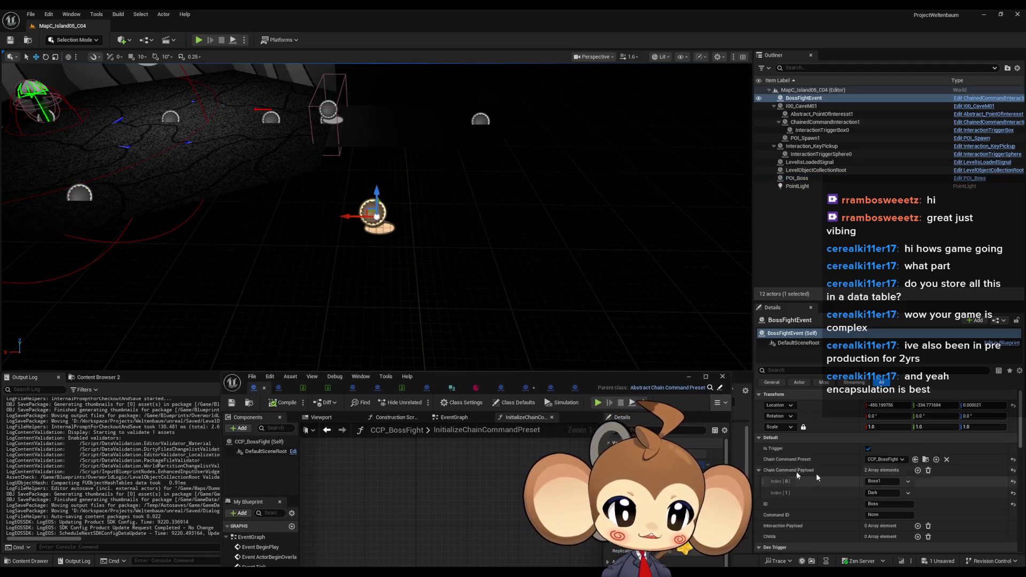
Step: Bring the editor back, show DialogueFNLogic_Battles' ExecuteDialogueLogic graph, and maximize the window
{"action": "left_click_drag", "start_coordinate": [481, 377], "coordinate": [474, 167]}
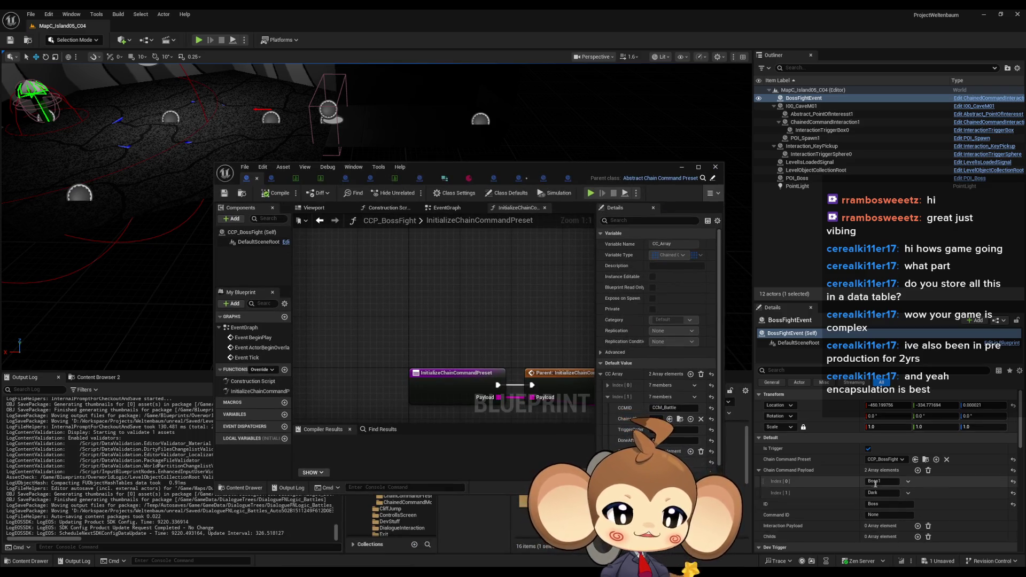
{"action": "left_click_drag", "start_coordinate": [529, 359], "coordinate": [342, 284]}
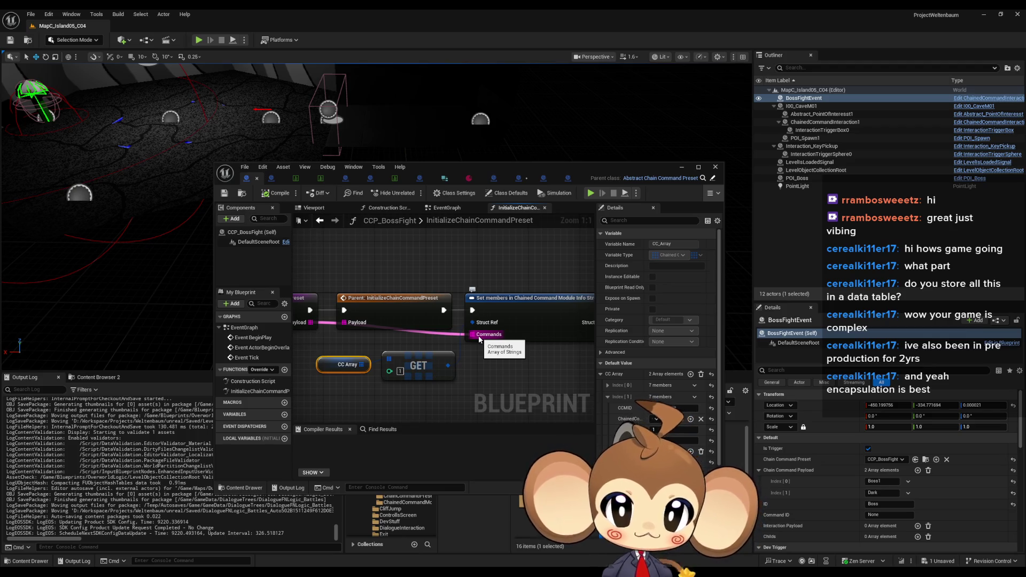
{"action": "left_click", "coordinate": [520, 178]}
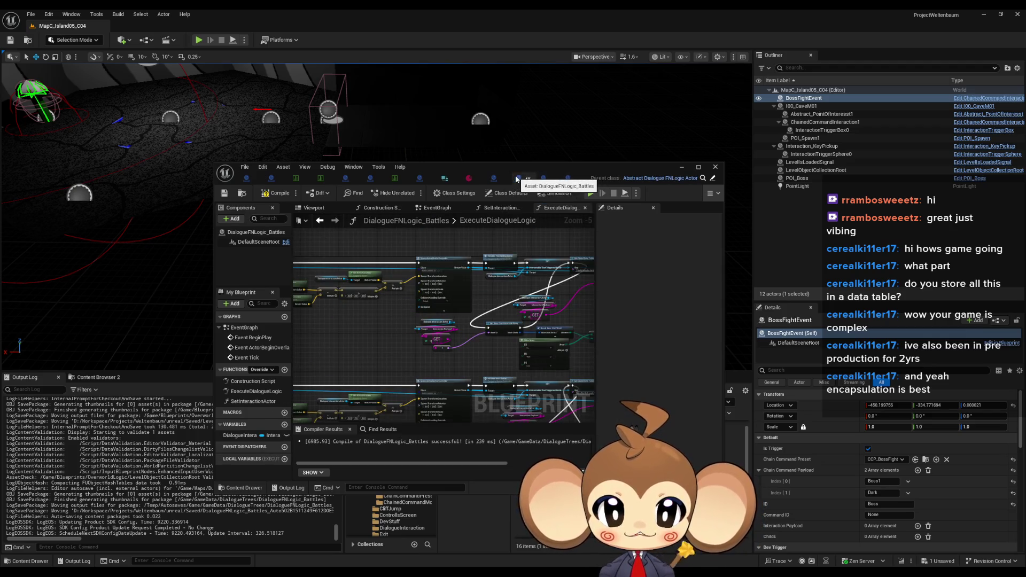
{"action": "double_click", "coordinate": [450, 162]}
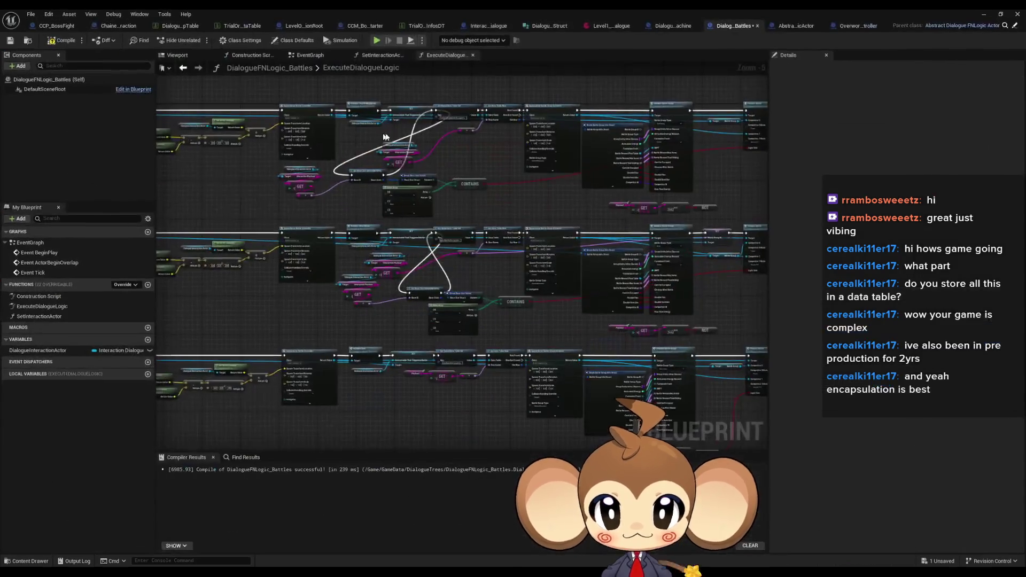
Step: Cycle through CCM_BossBattleStarter and CCP_BossFight, then show BossSpawnProcedure in a floating window
{"action": "left_click", "coordinate": [358, 26]}
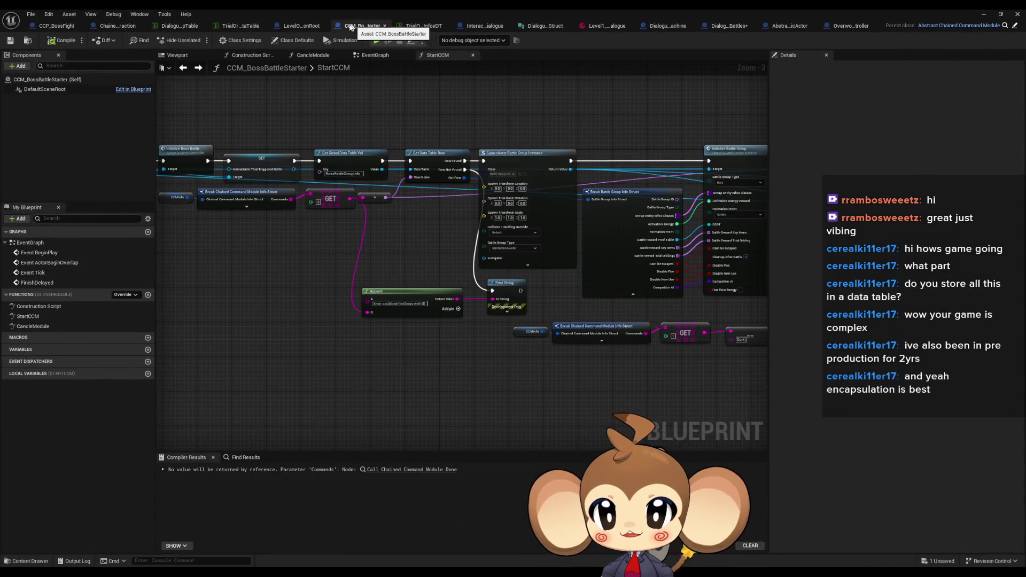
{"action": "left_click", "coordinate": [60, 29]}
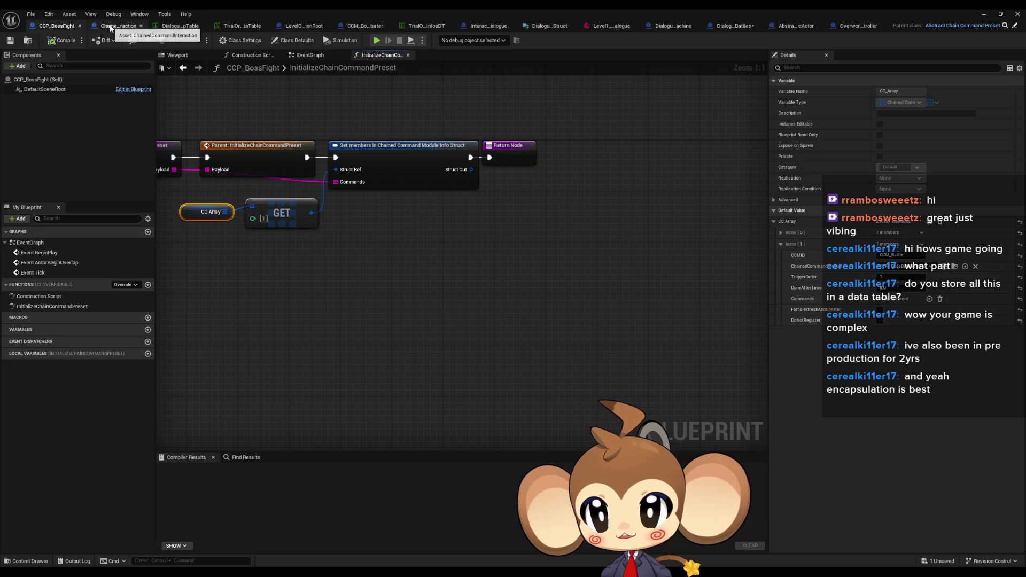
{"action": "key", "text": "Home"}
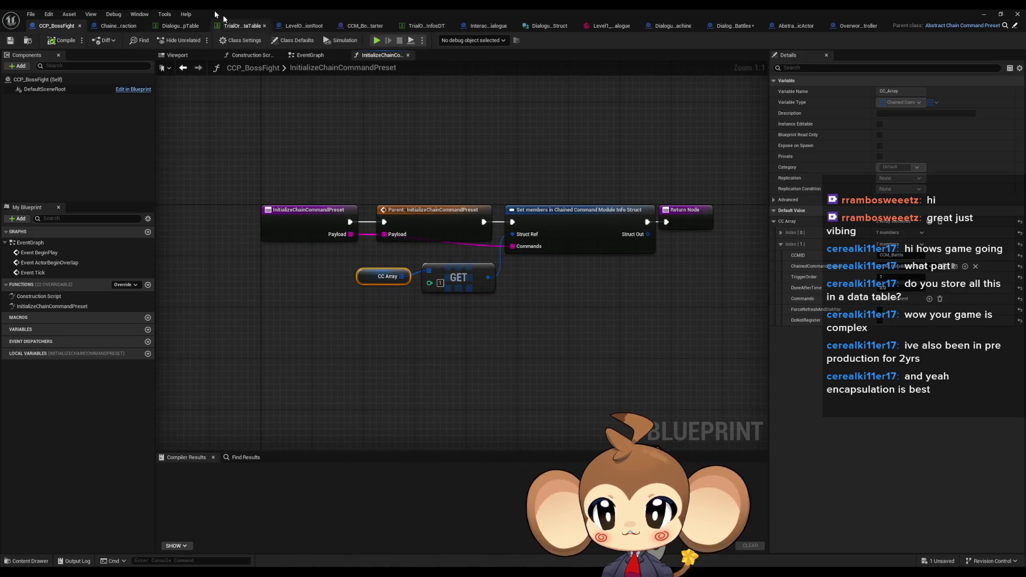
{"action": "left_click", "coordinate": [300, 27]}
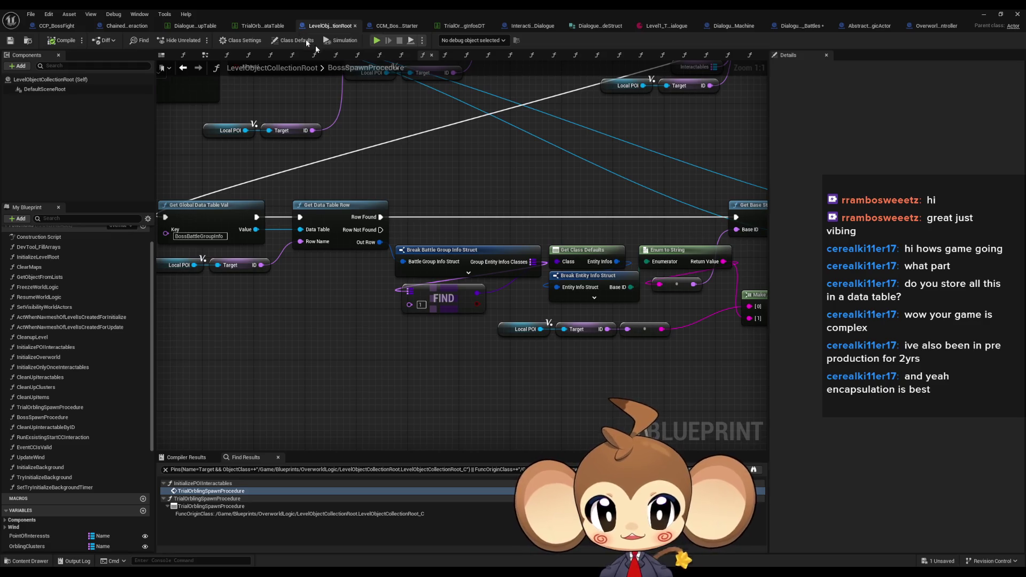
{"action": "scroll", "coordinate": [560, 187], "scroll_direction": "down", "scroll_amount": 1}
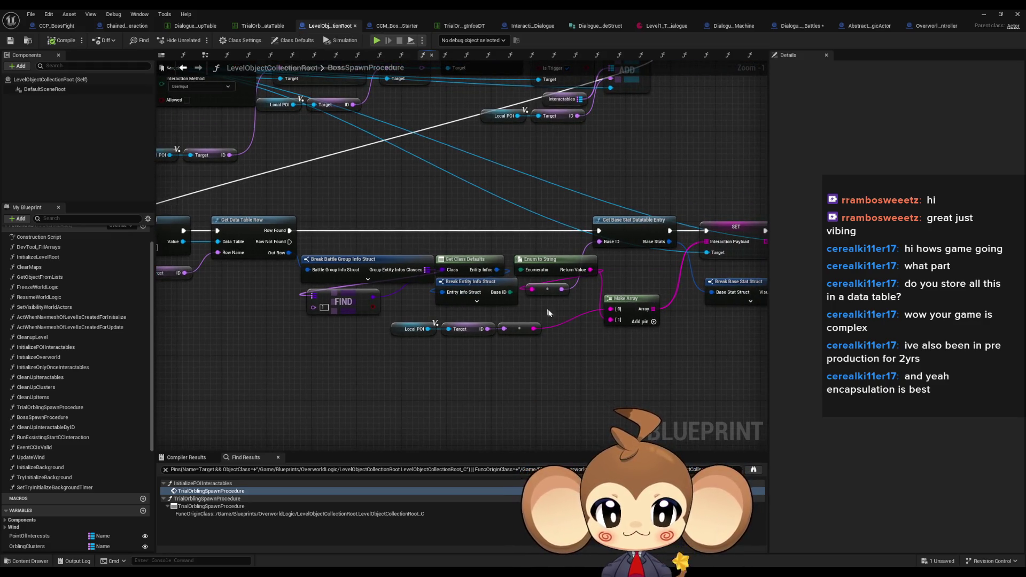
{"action": "scroll", "coordinate": [554, 309], "scroll_direction": "up", "scroll_amount": 1}
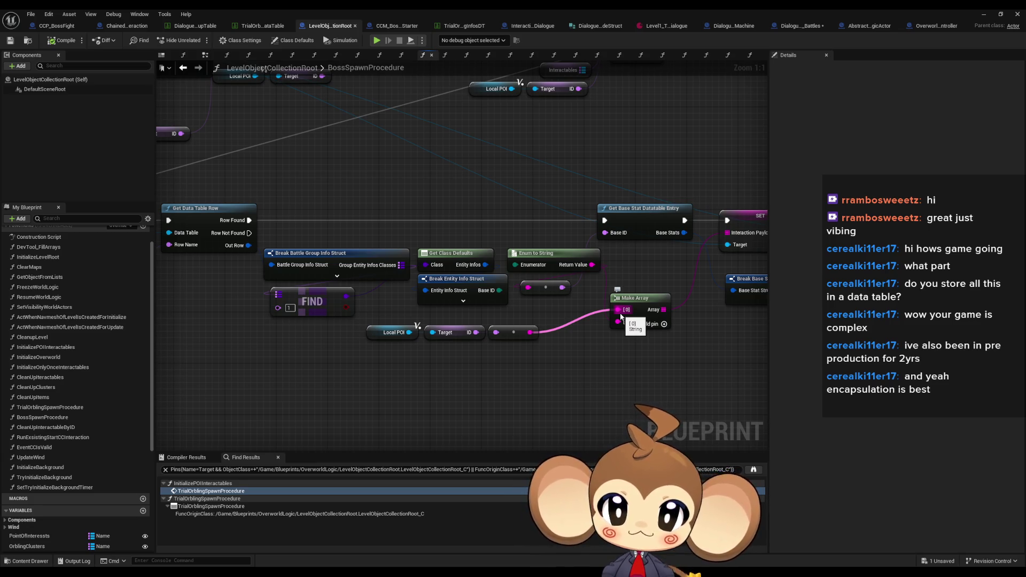
{"action": "double_click", "coordinate": [361, 9]}
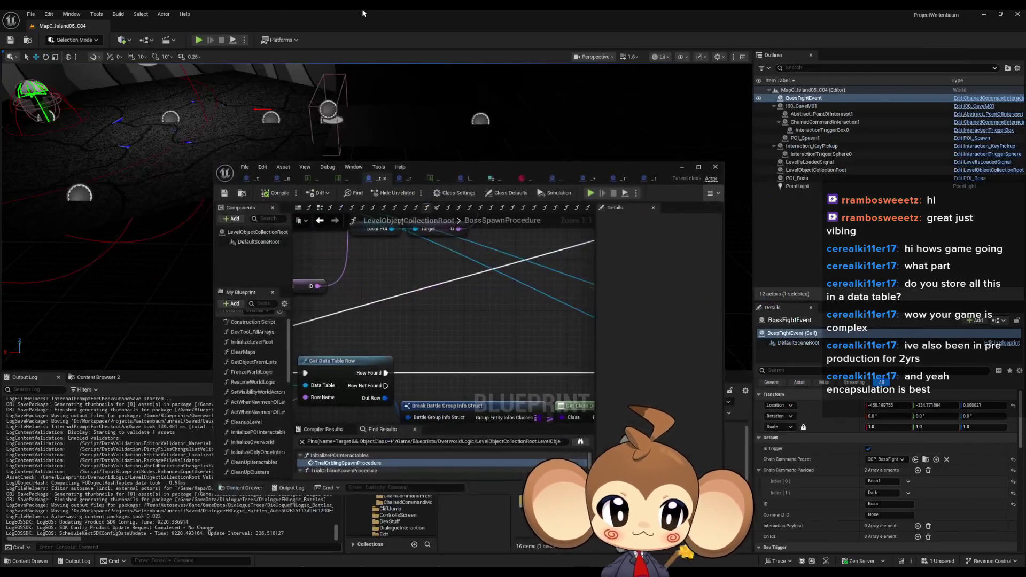
Step: Reposition the editor window and browse the Blueprints and top Content folders
{"action": "left_click_drag", "start_coordinate": [524, 158], "coordinate": [380, 76]}
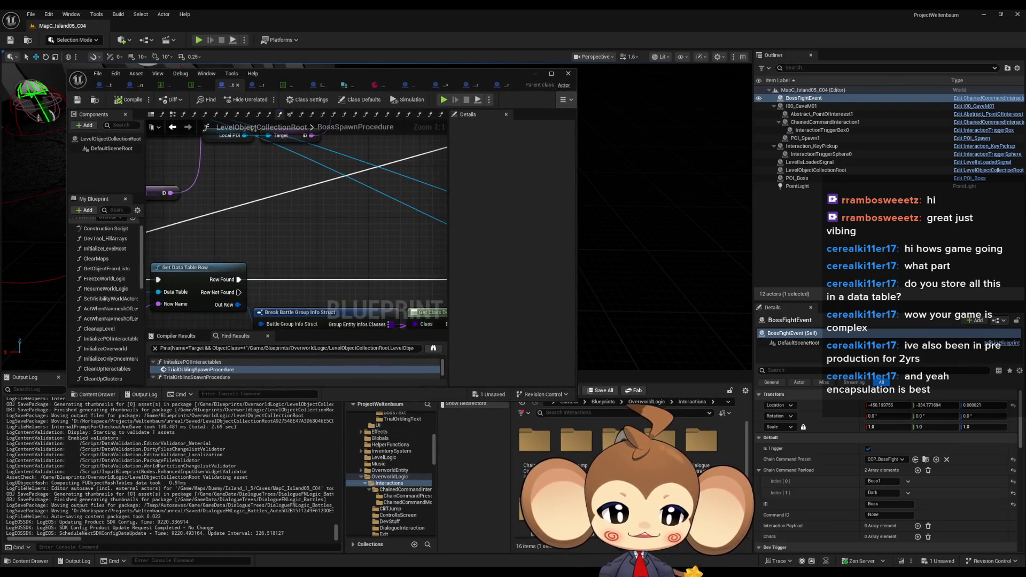
{"action": "left_click", "coordinate": [603, 402]}
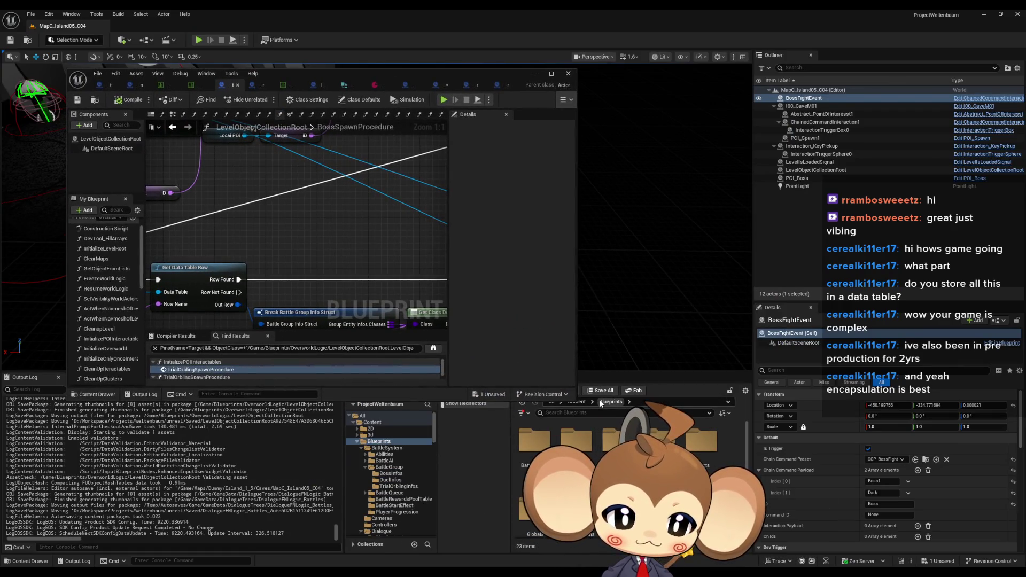
{"action": "scroll", "coordinate": [631, 481], "scroll_direction": "down", "scroll_amount": 2}
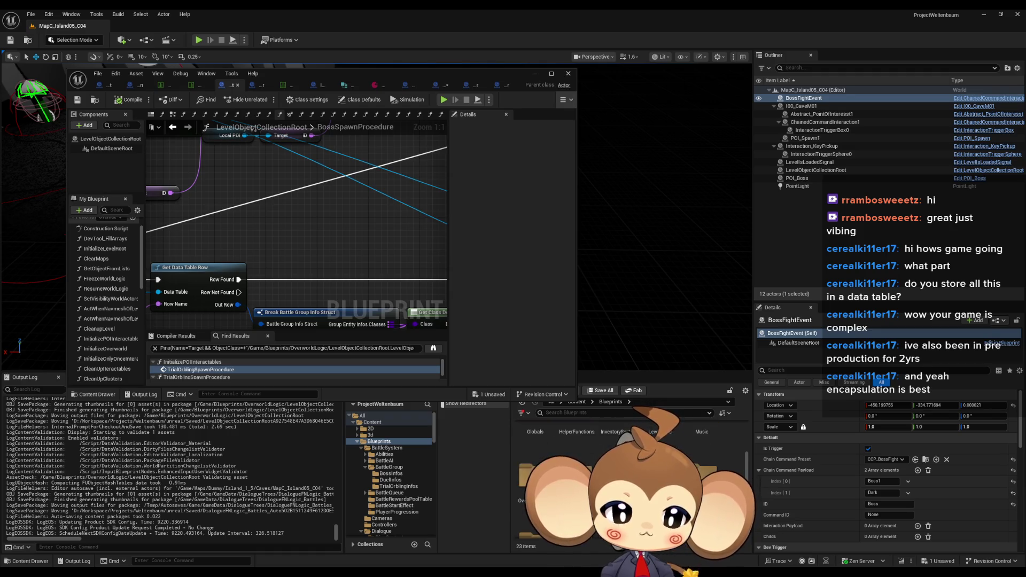
{"action": "scroll", "coordinate": [620, 470], "scroll_direction": "down", "scroll_amount": 2}
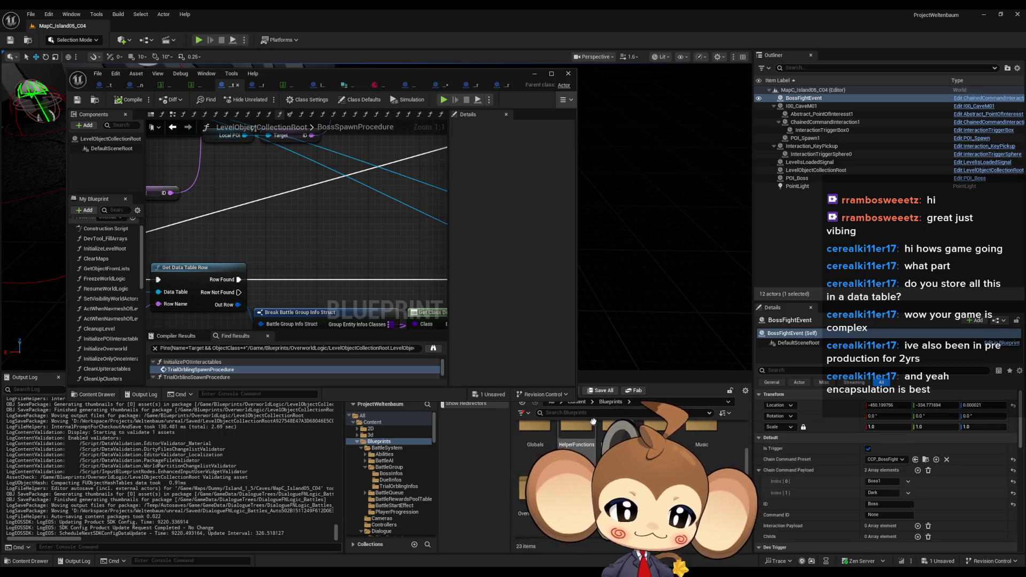
{"action": "left_click", "coordinate": [581, 403]}
Step: Search assets for 'boss', review the BossInfos data table's Boss1 row, then return to CCP_BossFight
{"action": "left_click", "coordinate": [583, 412]}
{"action": "type", "text": "boss"}
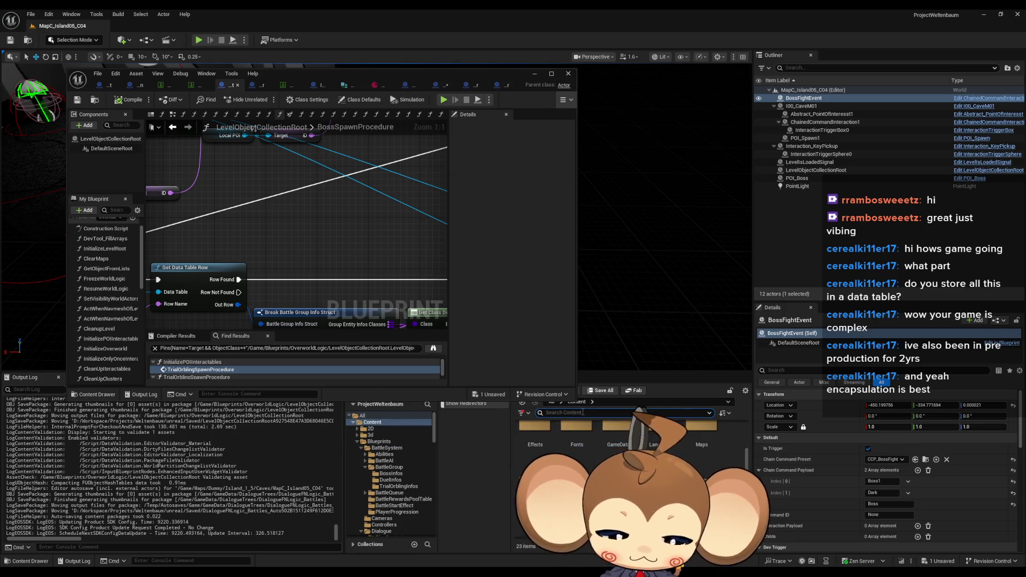
{"action": "left_click", "coordinate": [577, 441]}
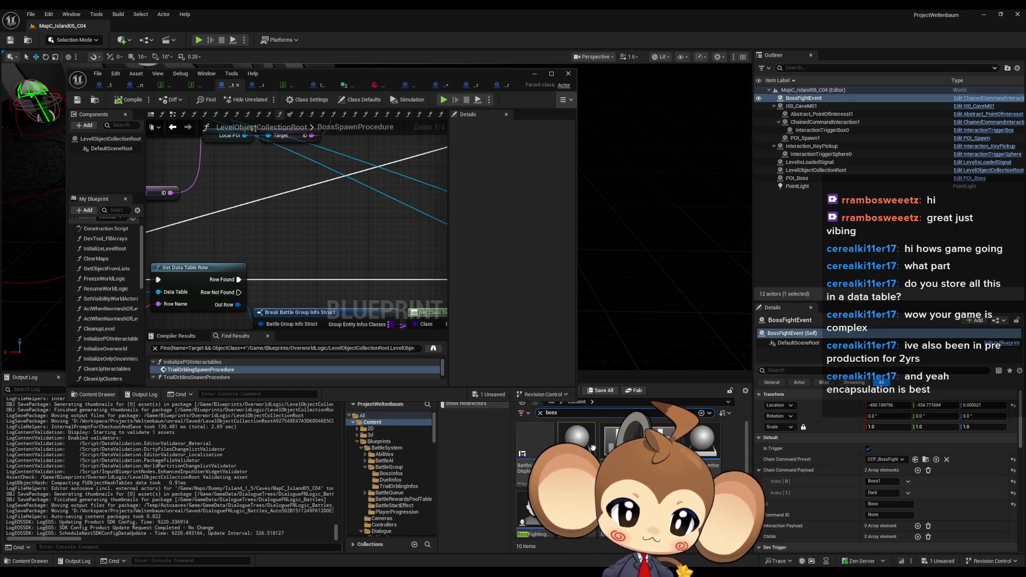
{"action": "scroll", "coordinate": [695, 444], "scroll_direction": "down", "scroll_amount": 1}
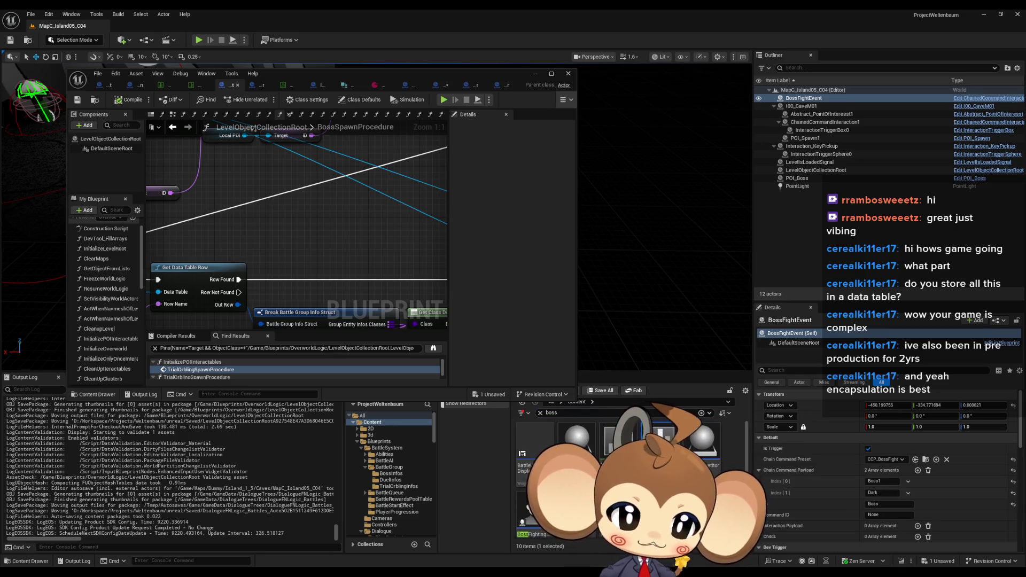
{"action": "mouse_move", "coordinate": [695, 435]}
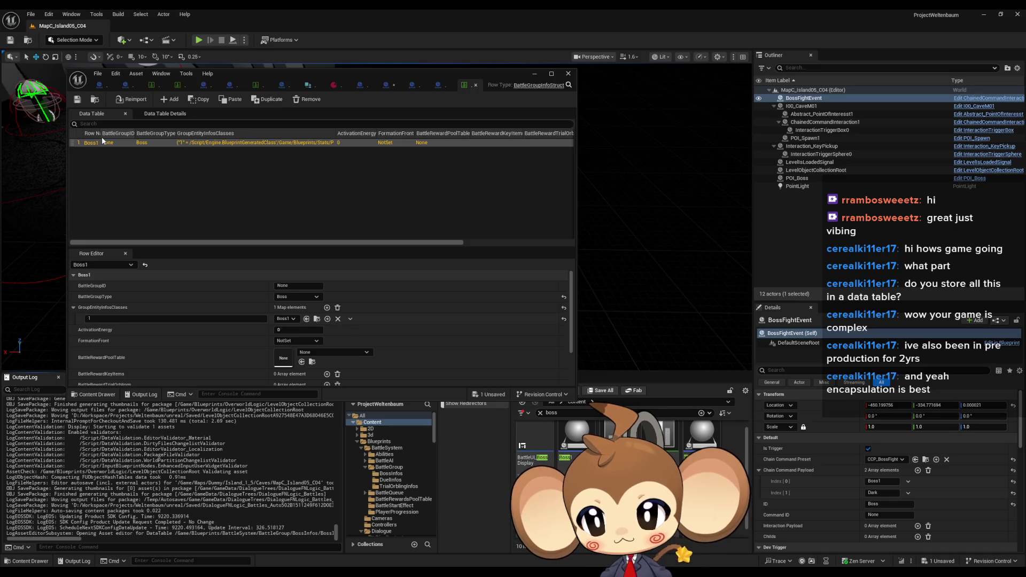
{"action": "left_click_drag", "start_coordinate": [262, 73], "coordinate": [419, 82]}
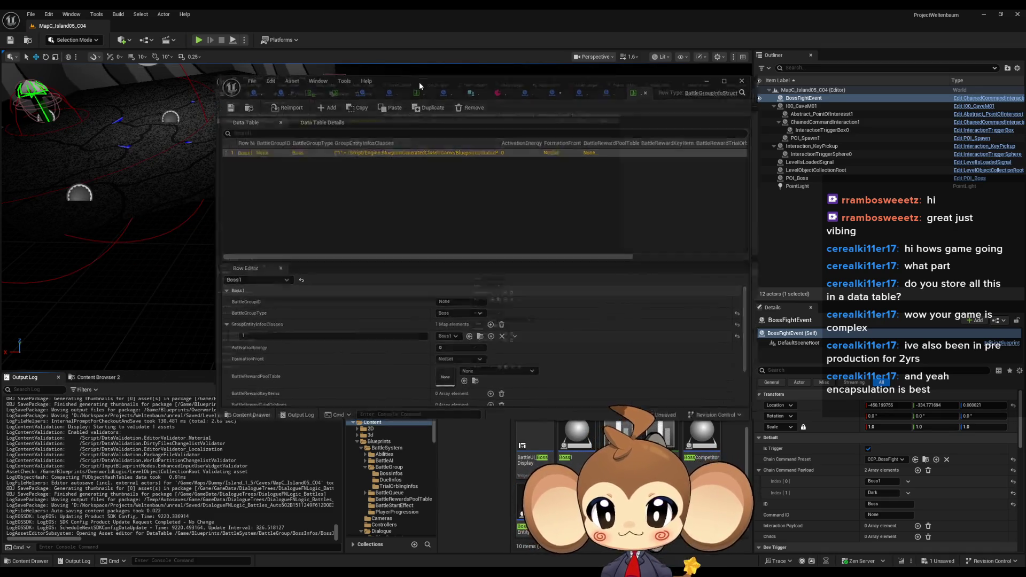
{"action": "double_click", "coordinate": [419, 82]}
{"action": "left_click", "coordinate": [45, 26]}
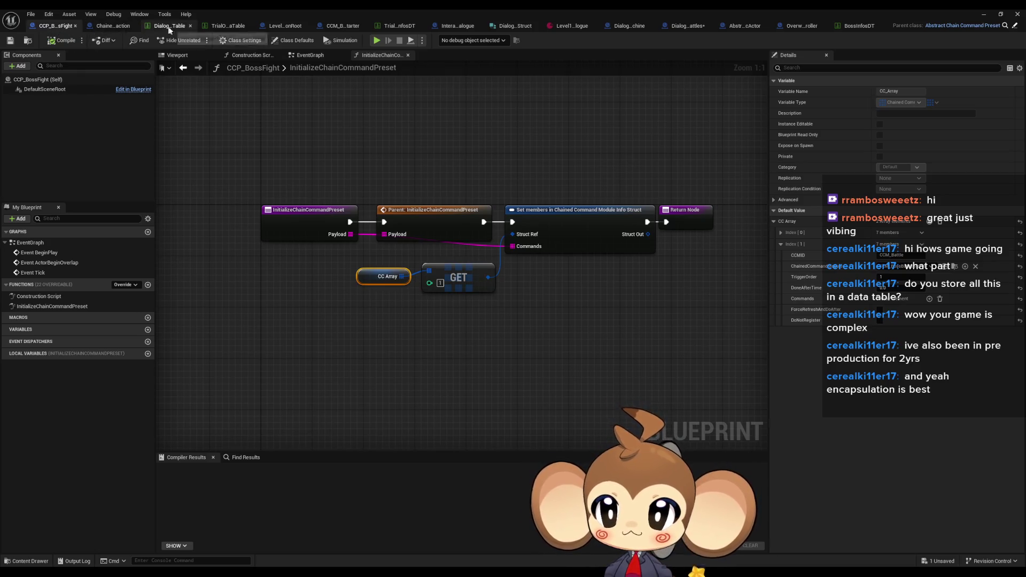
Step: Select BossSpawnProcedure's Get Global Data Table Val and Get Data Table Row pair for reuse
{"action": "left_click", "coordinate": [339, 27]}
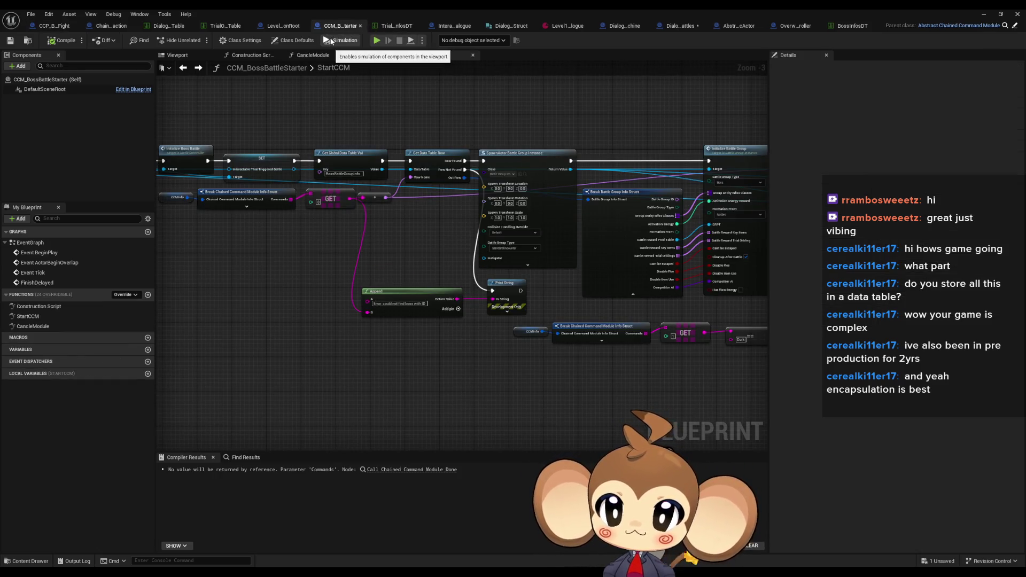
{"action": "left_click", "coordinate": [287, 27]}
{"action": "left_click_drag", "start_coordinate": [336, 204], "coordinate": [518, 194]}
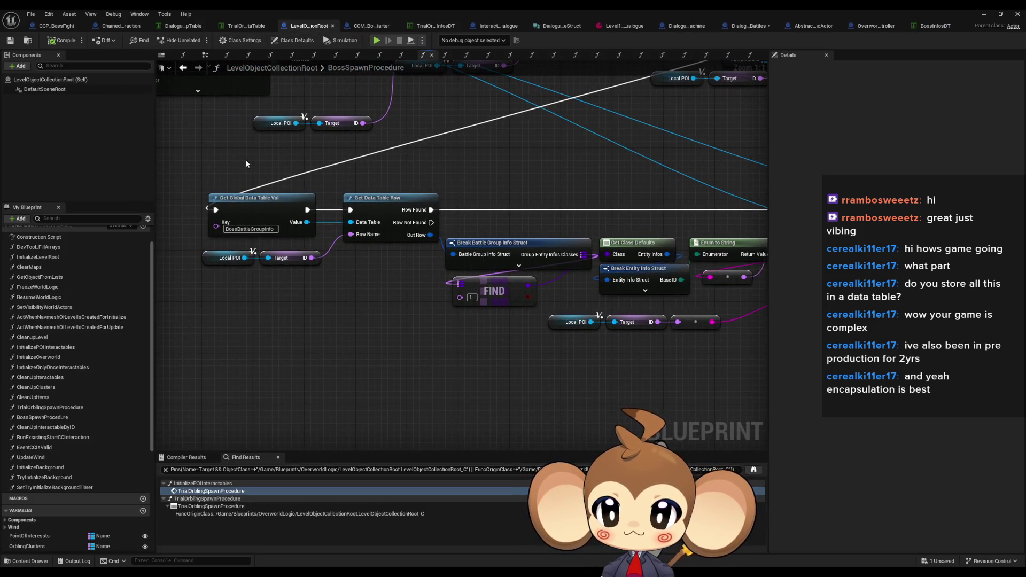
{"action": "left_click_drag", "start_coordinate": [237, 168], "coordinate": [372, 209]}
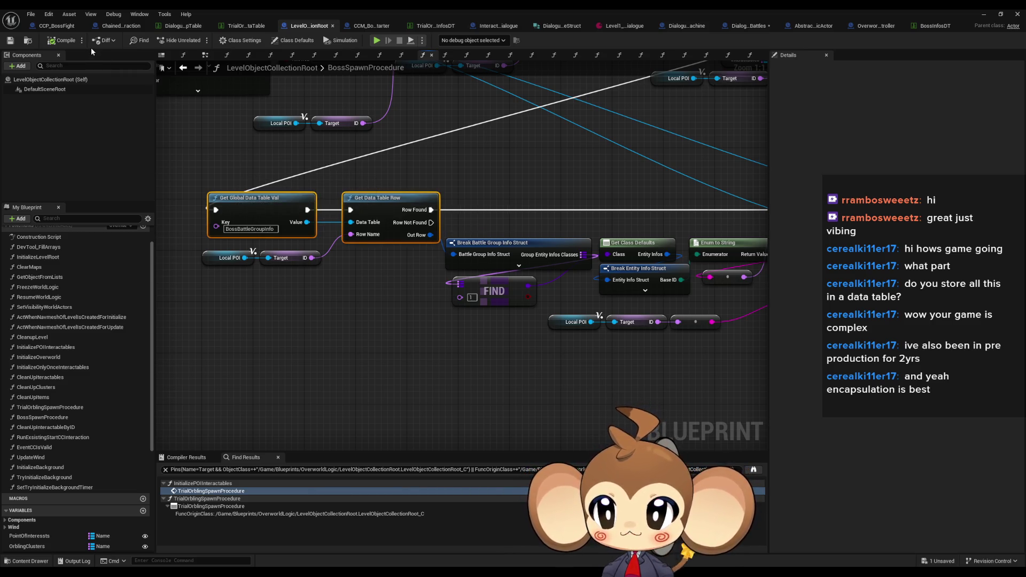
{"action": "left_click", "coordinate": [60, 27]}
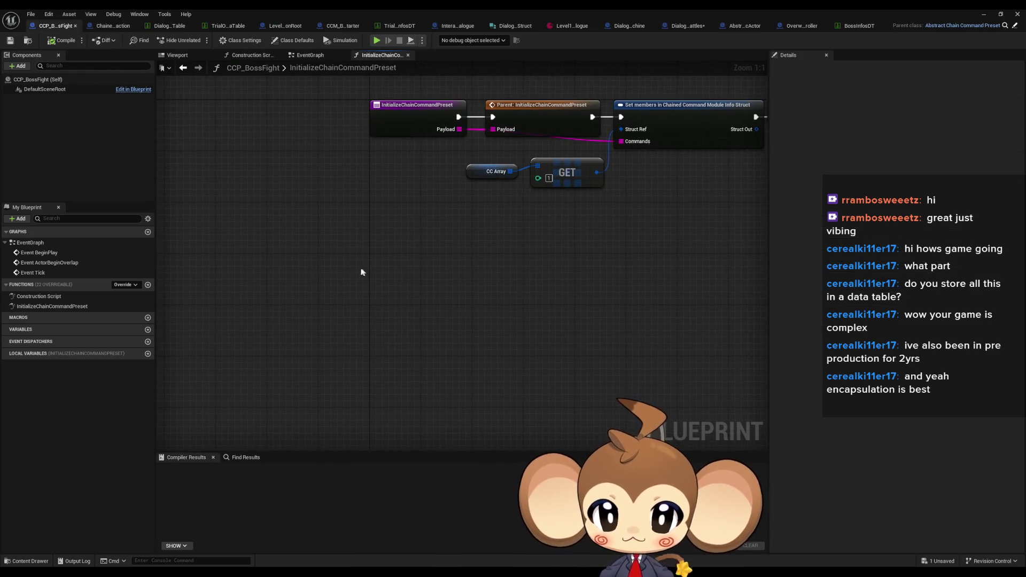
Step: Paste the data table lookup nodes into CCP_BossFight's graph and compare with BossSpawnProcedure
{"action": "key", "text": "ctrl+v"}
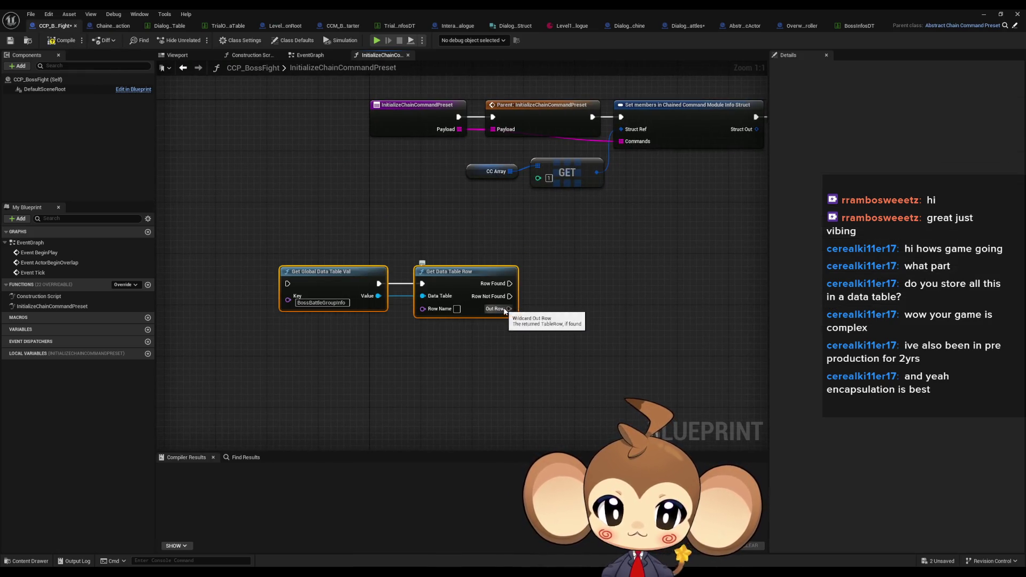
{"action": "left_click_drag", "start_coordinate": [506, 309], "coordinate": [550, 315]}
{"action": "type", "text": "brea"}
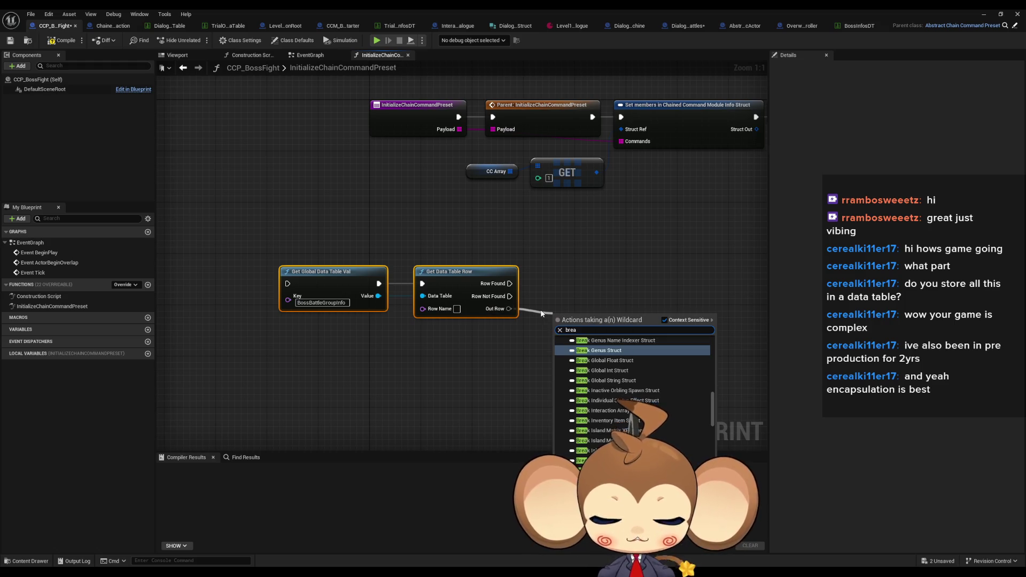
{"action": "type", "text": "k boss"}
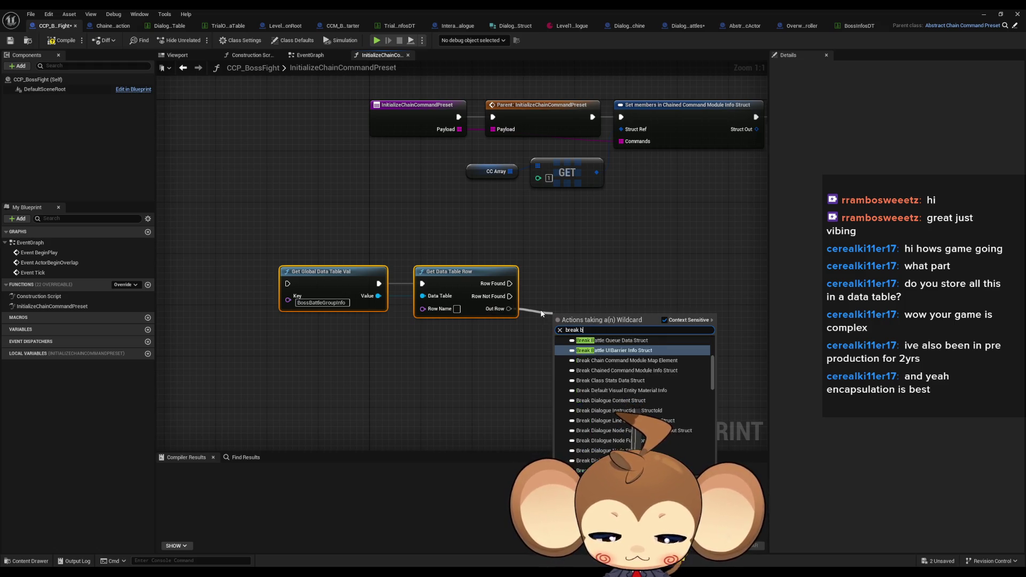
{"action": "left_click", "coordinate": [606, 250]}
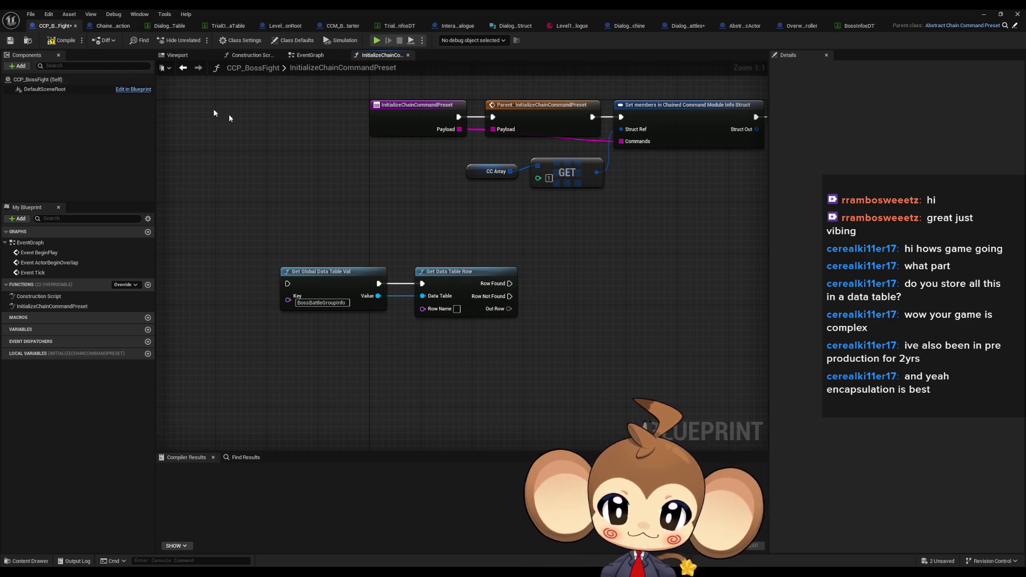
{"action": "left_click", "coordinate": [279, 27]}
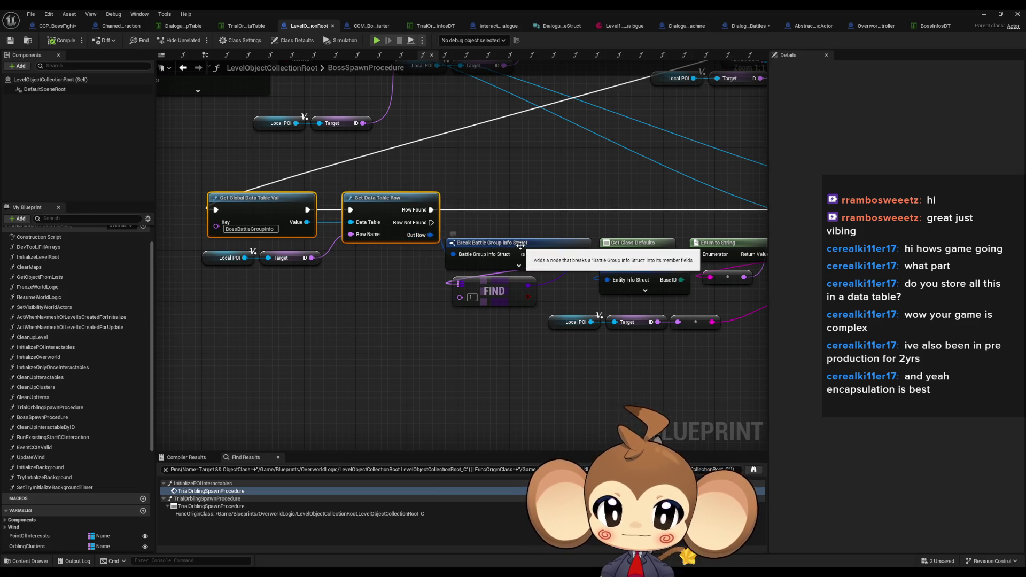
{"action": "left_click", "coordinate": [58, 25]}
Step: Add a Break Battle Group Info Struct node wired to Get Data Table Row's Out Row
{"action": "left_click_drag", "start_coordinate": [509, 308], "coordinate": [538, 308]}
{"action": "type", "text": "batt group"}
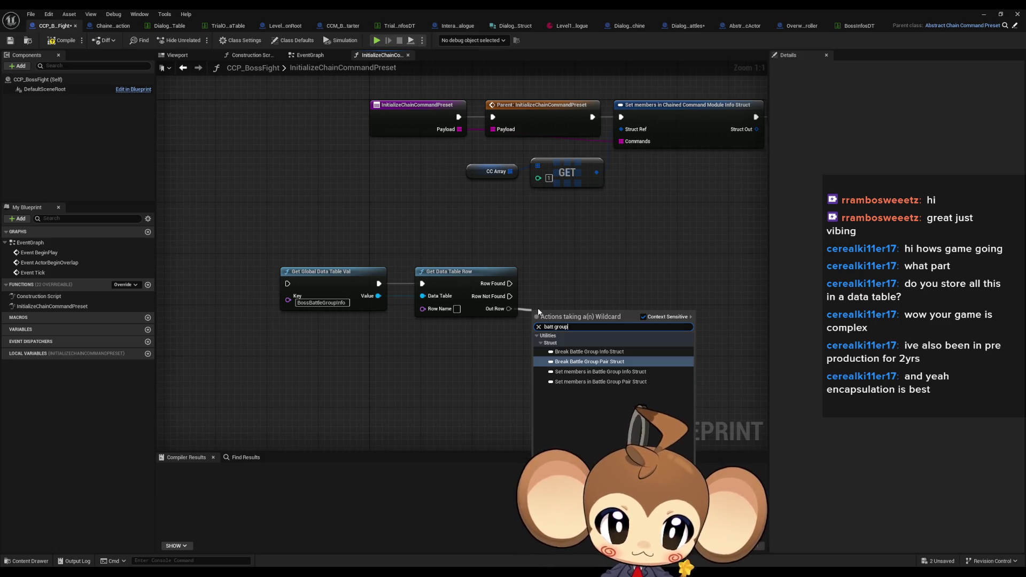
{"action": "type", "text": " info"}
{"action": "key", "text": "Return"}
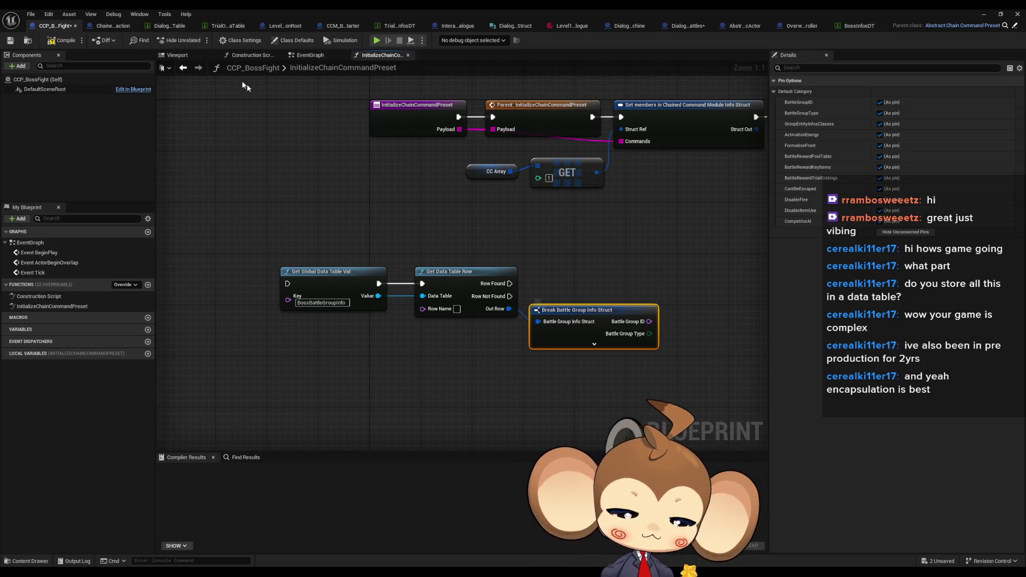
{"action": "left_click", "coordinate": [290, 23]}
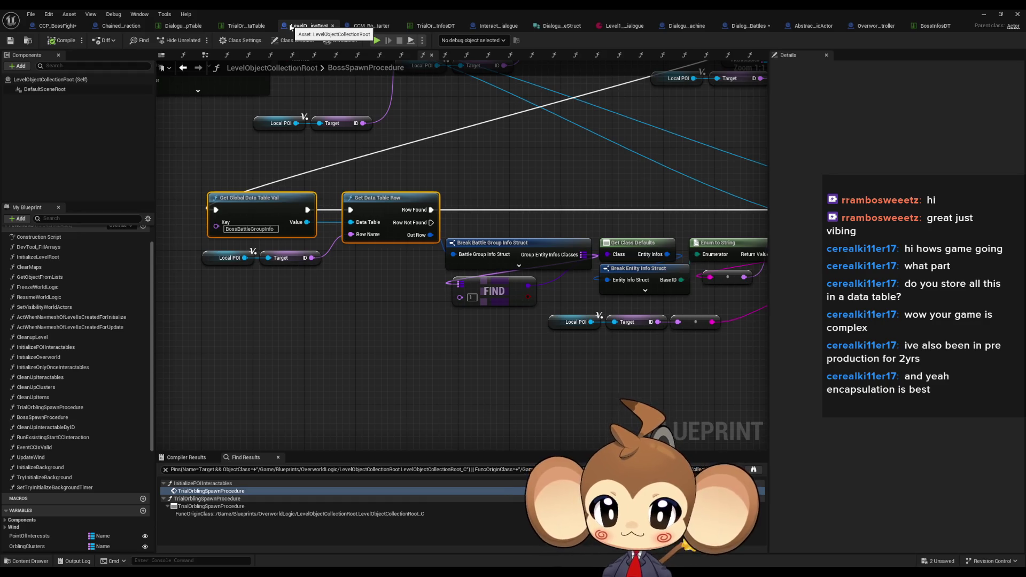
Step: Hide BattleGroupType, BattleGroupID, Activation Energy and other unneeded pins on the break node
{"action": "left_click", "coordinate": [52, 24]}
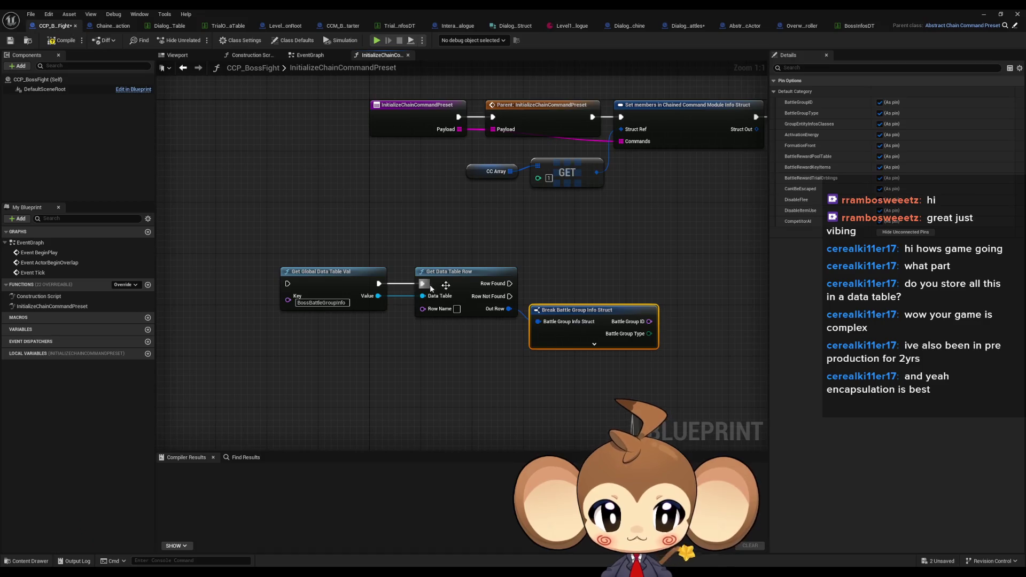
{"action": "left_click", "coordinate": [880, 113]}
{"action": "left_click", "coordinate": [880, 102]}
{"action": "left_click_drag", "start_coordinate": [880, 135], "coordinate": [879, 221]}
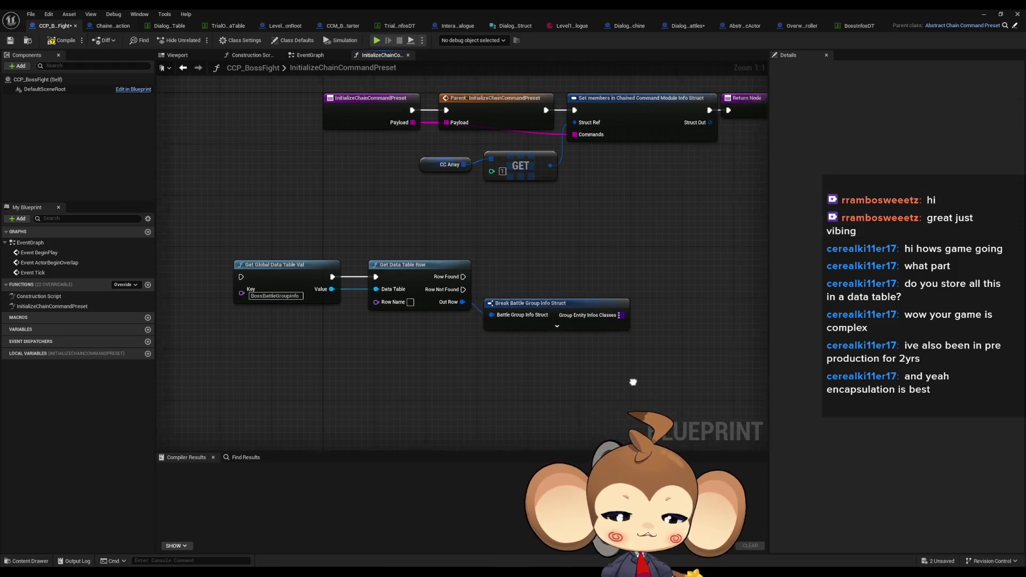
{"action": "left_click_drag", "start_coordinate": [750, 277], "coordinate": [675, 261]}
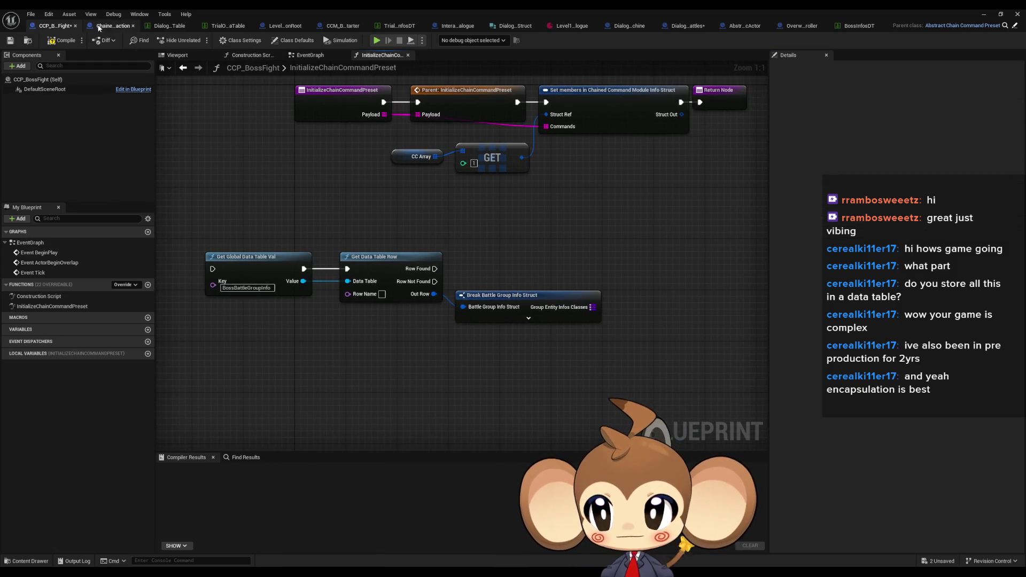
Step: Add a map FIND node off Group Entity Infos Classes beside the break node
{"action": "left_click", "coordinate": [286, 26]}
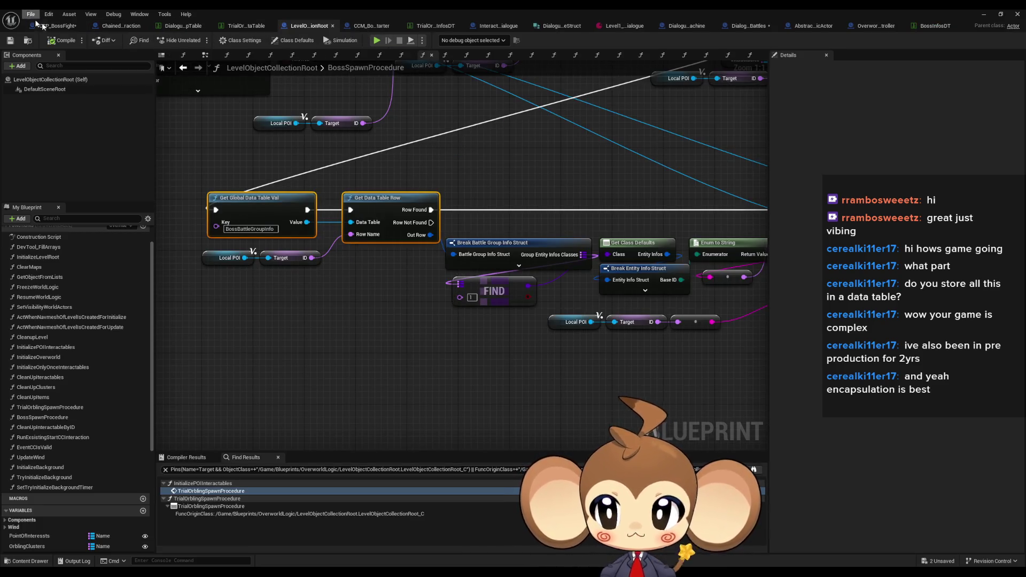
{"action": "left_click", "coordinate": [57, 26]}
{"action": "left_click_drag", "start_coordinate": [593, 308], "coordinate": [623, 313]}
{"action": "type", "text": "find"}
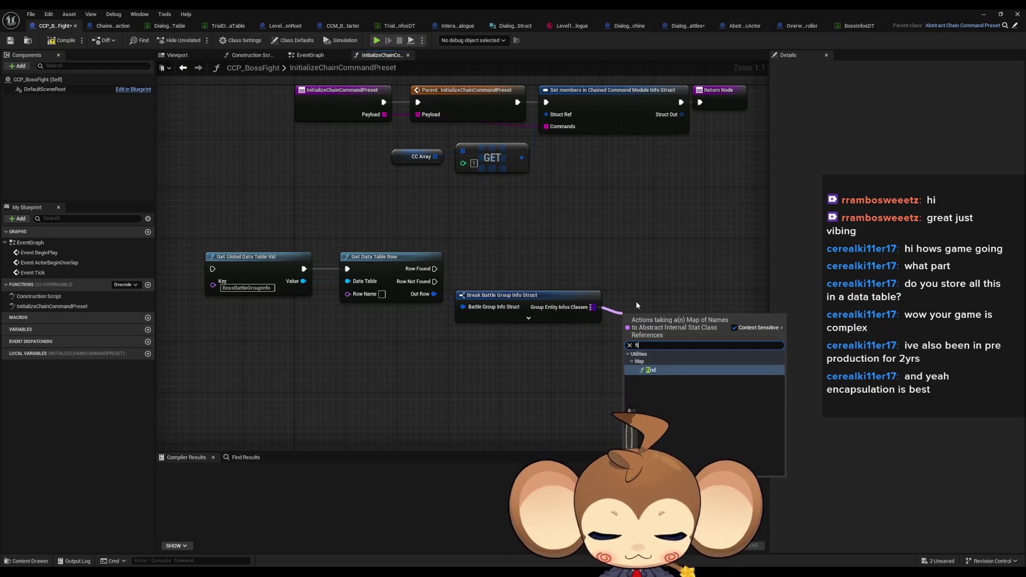
{"action": "key", "text": "Return"}
{"action": "left_click_drag", "start_coordinate": [646, 332], "coordinate": [499, 306]}
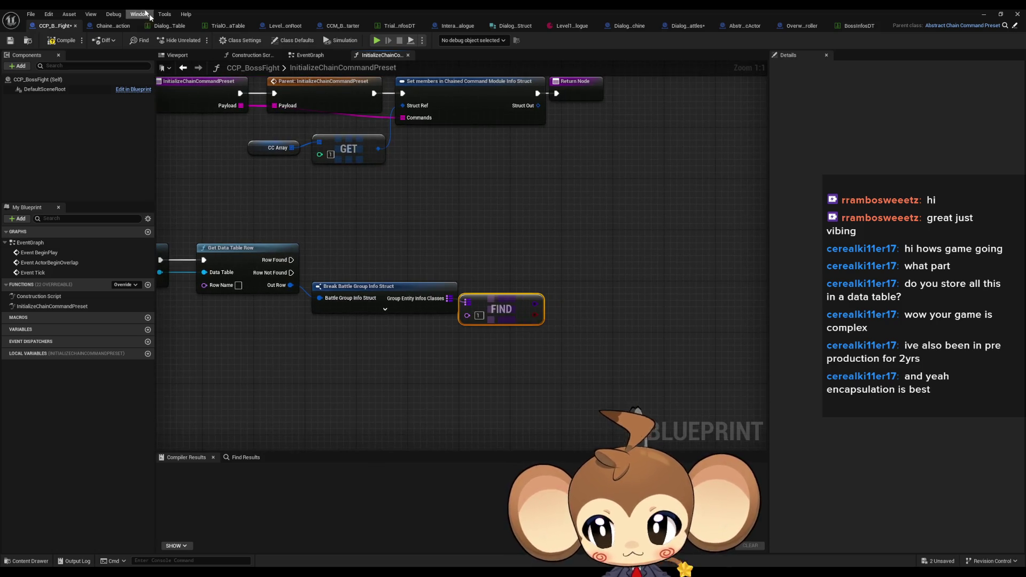
Step: Copy Get Class Defaults, Enum to String and Break Entity Info Struct from BossSpawnProcedure into CCP_BossFight
{"action": "left_click", "coordinate": [282, 27]}
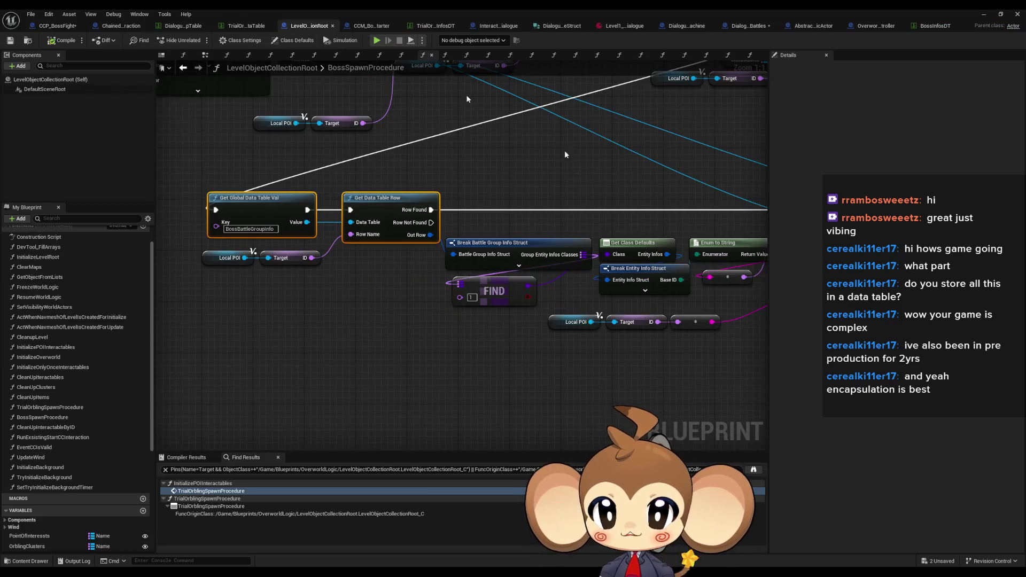
{"action": "left_click", "coordinate": [580, 251]}
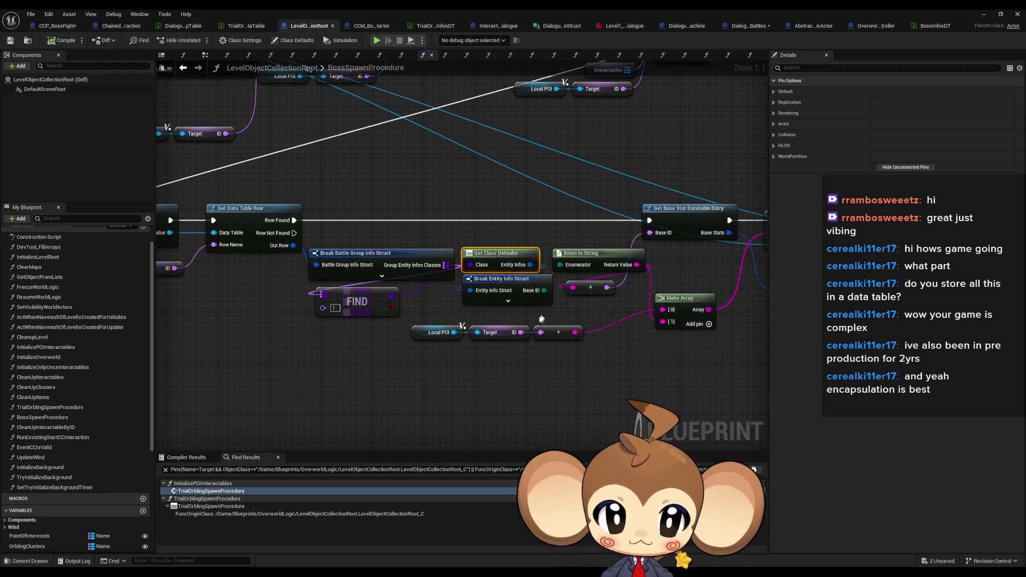
{"action": "mouse_move", "coordinate": [501, 245]}
{"action": "left_mouse_down"}
{"action": "mouse_move", "coordinate": [561, 303]}
{"action": "mouse_move", "coordinate": [593, 304]}
{"action": "left_mouse_up"}
{"action": "left_click", "coordinate": [54, 27]}
{"action": "key", "text": "ctrl+v"}
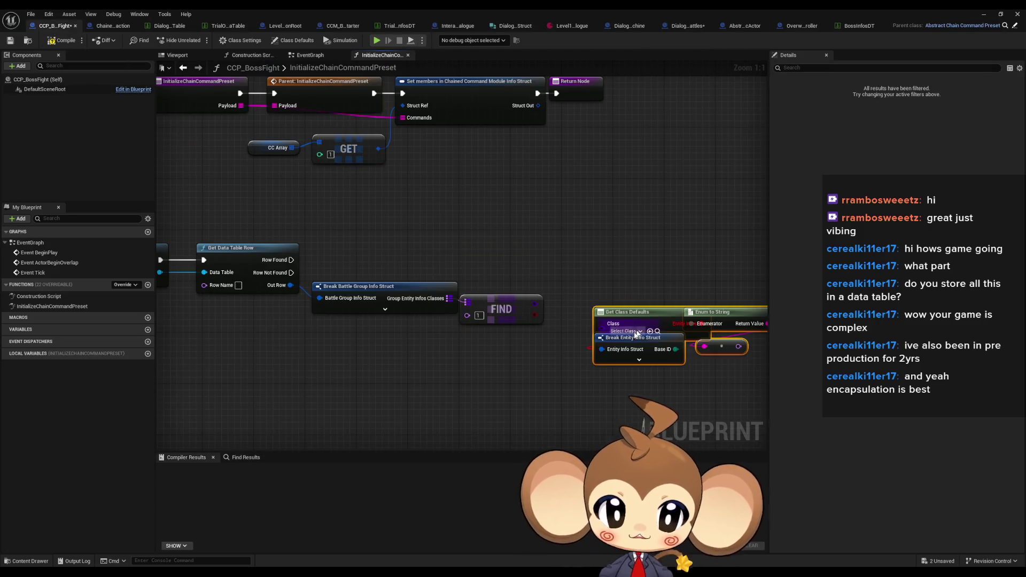
{"action": "left_click_drag", "start_coordinate": [437, 259], "coordinate": [533, 311]}
{"action": "left_click_drag", "start_coordinate": [459, 292], "coordinate": [446, 267]}
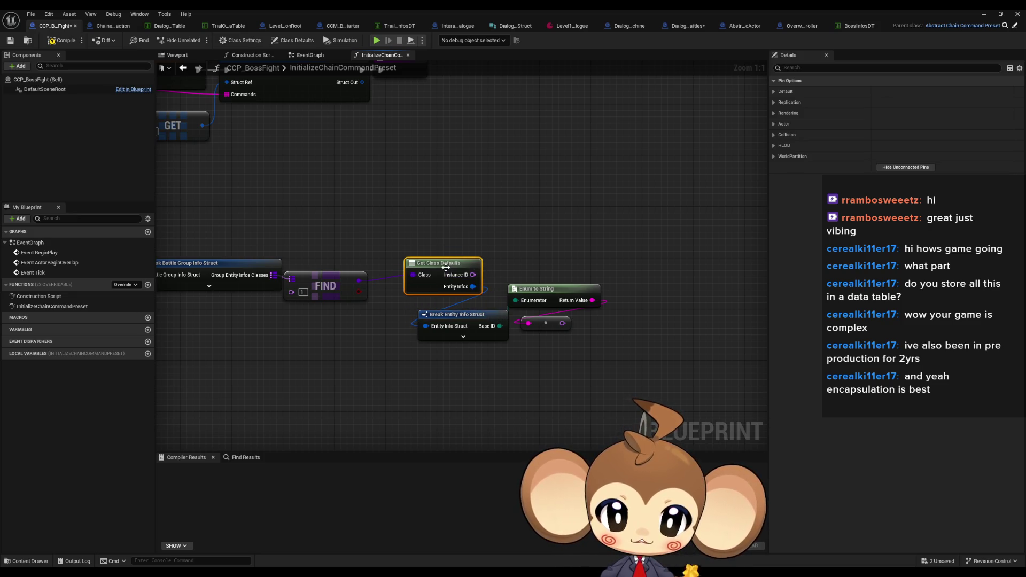
Step: Hide the unused Instance ID pin, tidy the pasted nodes, and center on the Payload output
{"action": "left_click", "coordinate": [883, 169]}
{"action": "left_click_drag", "start_coordinate": [441, 264], "coordinate": [443, 287]}
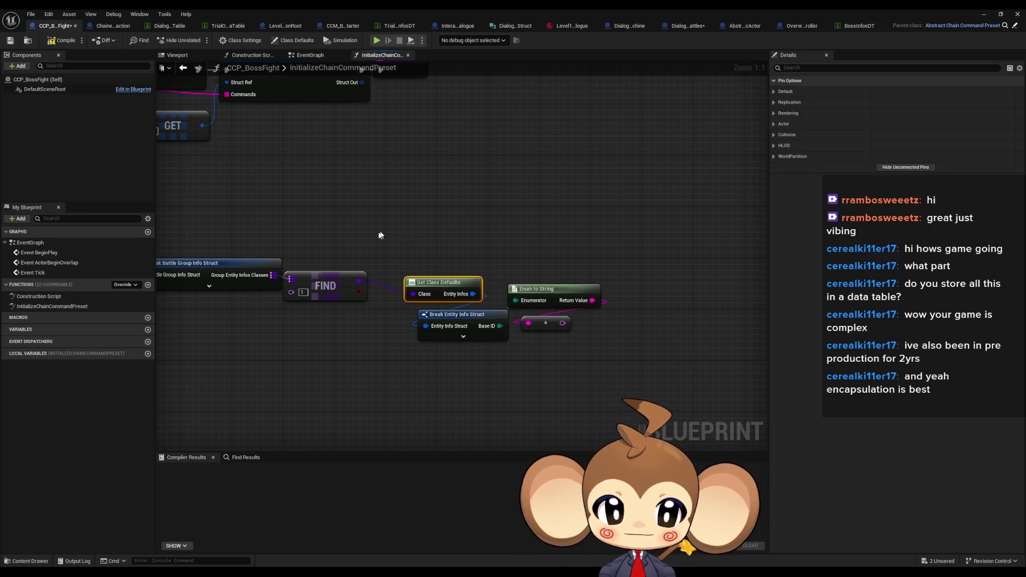
{"action": "left_click_drag", "start_coordinate": [383, 235], "coordinate": [604, 243]}
{"action": "left_click_drag", "start_coordinate": [493, 258], "coordinate": [576, 272]}
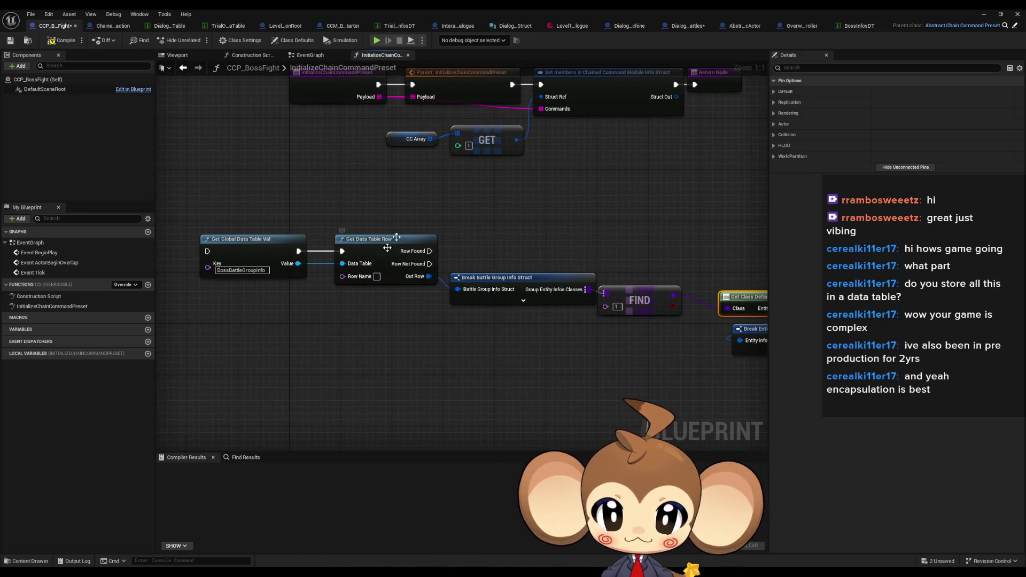
{"action": "left_click_drag", "start_coordinate": [379, 261], "coordinate": [402, 286]}
{"action": "mouse_move", "coordinate": [359, 164]}
{"action": "left_mouse_down"}
{"action": "mouse_move", "coordinate": [459, 150]}
{"action": "mouse_move", "coordinate": [344, 228]}
{"action": "left_mouse_up"}
Step: Add a Get node reading Payload's first entry into the data-table Row Name
{"action": "type", "text": "get"}
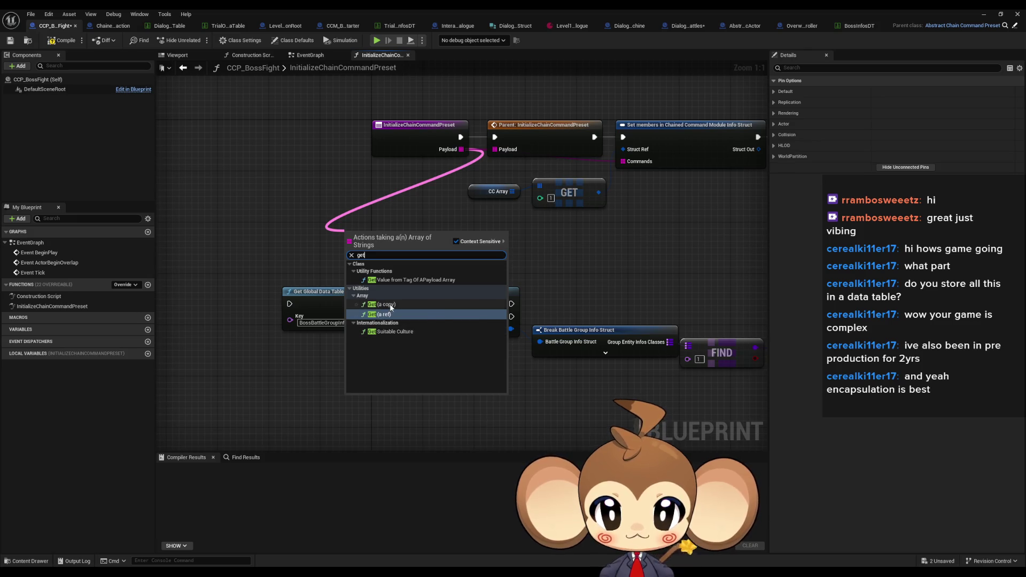
{"action": "left_click", "coordinate": [391, 307]}
{"action": "mouse_move", "coordinate": [385, 243]}
{"action": "left_mouse_down"}
{"action": "mouse_move", "coordinate": [312, 374]}
{"action": "mouse_move", "coordinate": [424, 328]}
{"action": "mouse_move", "coordinate": [373, 380]}
{"action": "left_mouse_up"}
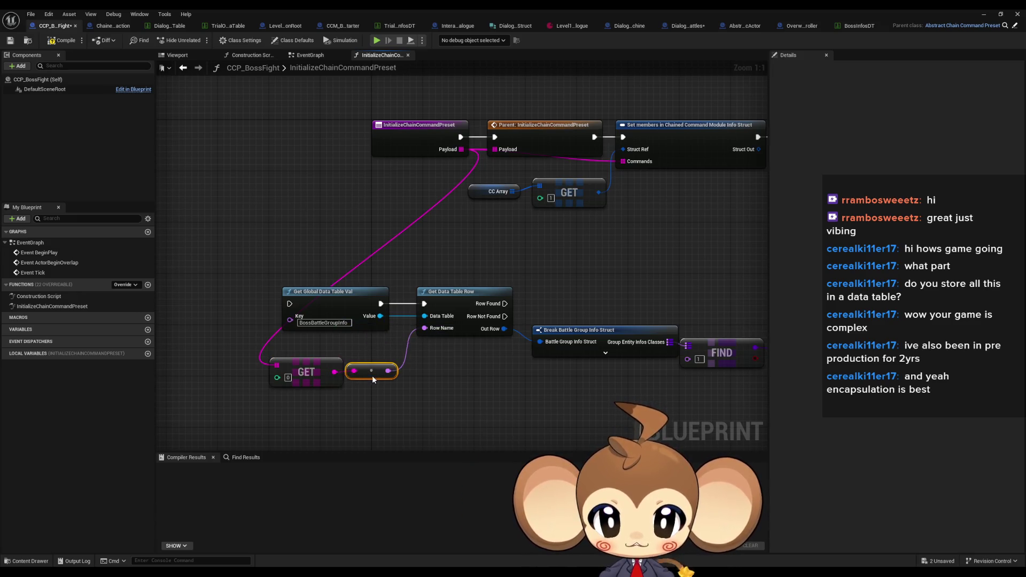
{"action": "mouse_move", "coordinate": [558, 367]}
{"action": "left_mouse_down"}
{"action": "mouse_move", "coordinate": [531, 243]}
{"action": "mouse_move", "coordinate": [396, 242]}
{"action": "left_mouse_up"}
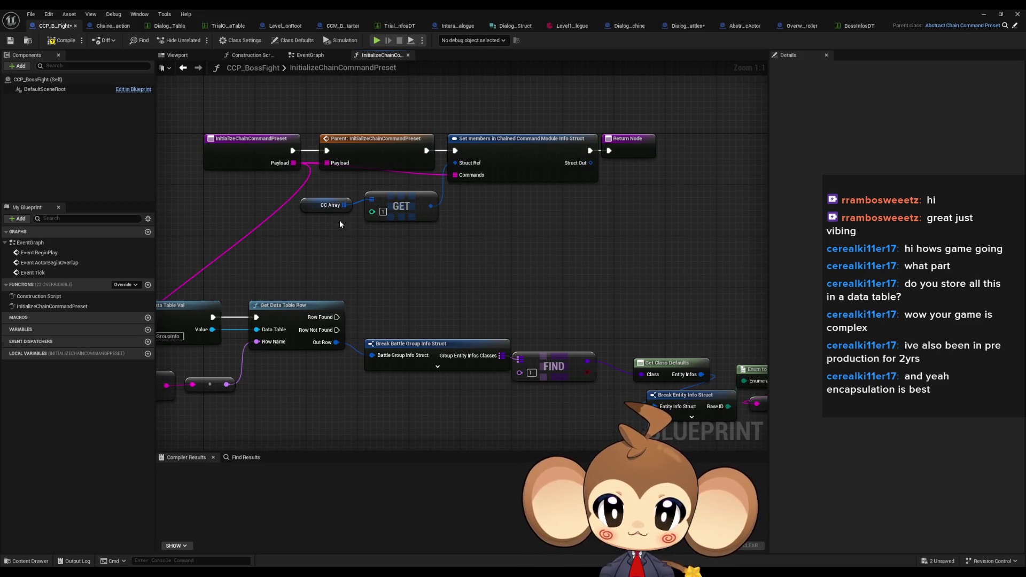
Step: Feed Commands from a new Make Array node with two inputs
{"action": "left_click_drag", "start_coordinate": [455, 174], "coordinate": [551, 257]}
{"action": "type", "text": "make"}
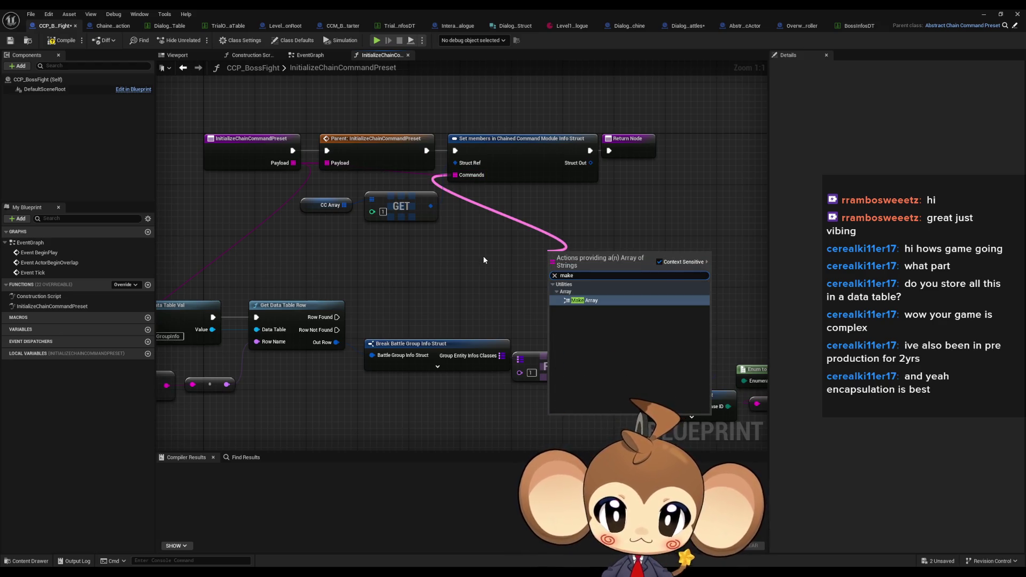
{"action": "key", "text": "Return"}
{"action": "left_click", "coordinate": [606, 280]}
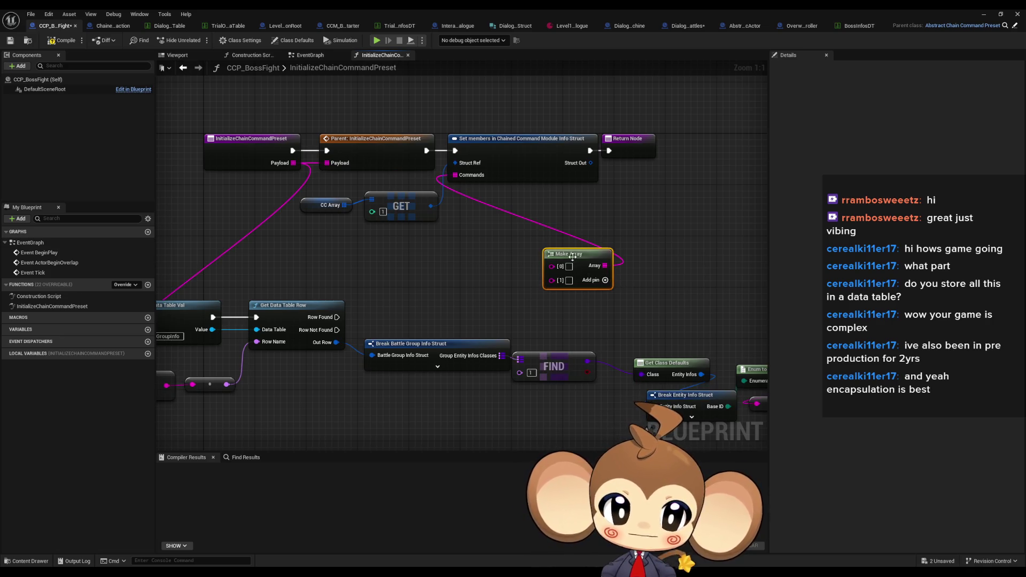
{"action": "mouse_move", "coordinate": [439, 291]}
{"action": "left_mouse_down"}
{"action": "mouse_move", "coordinate": [499, 289]}
{"action": "mouse_move", "coordinate": [464, 278]}
{"action": "left_mouse_up"}
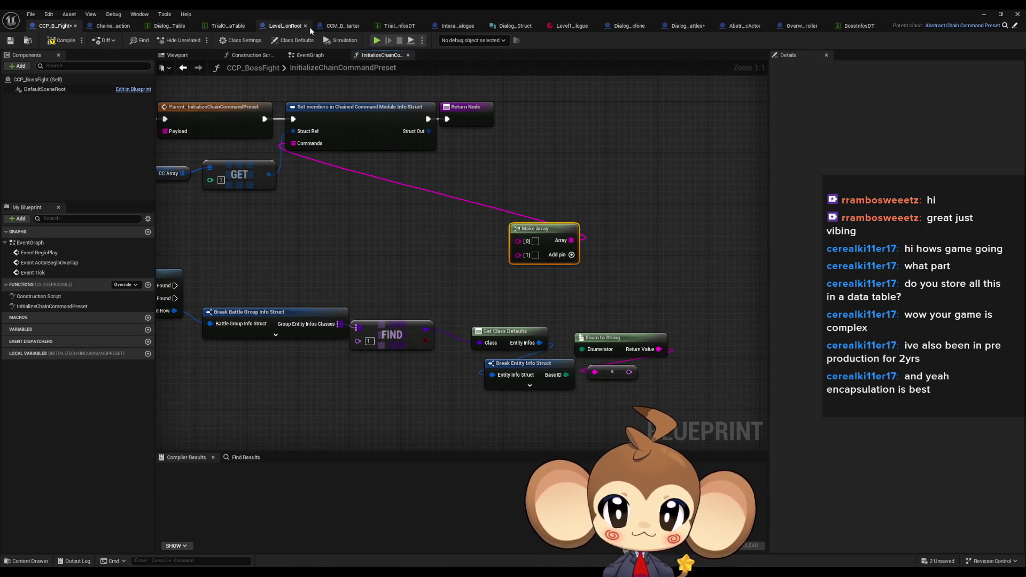
Step: Compare with BossSpawnProcedure and wire Enum to String into Make Array element [1]
{"action": "left_click", "coordinate": [289, 25]}
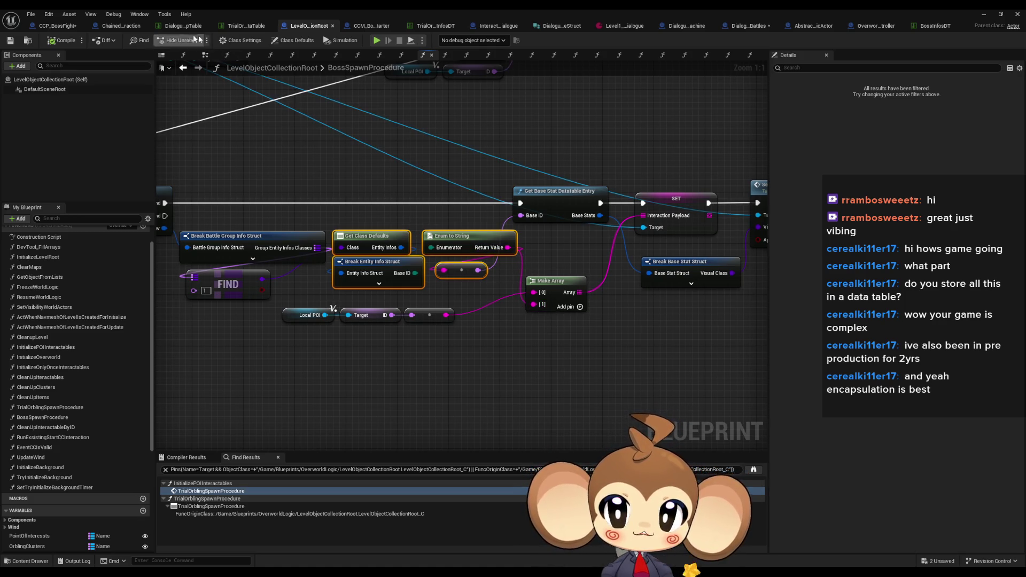
{"action": "left_click", "coordinate": [112, 27]}
{"action": "left_click", "coordinate": [51, 27]}
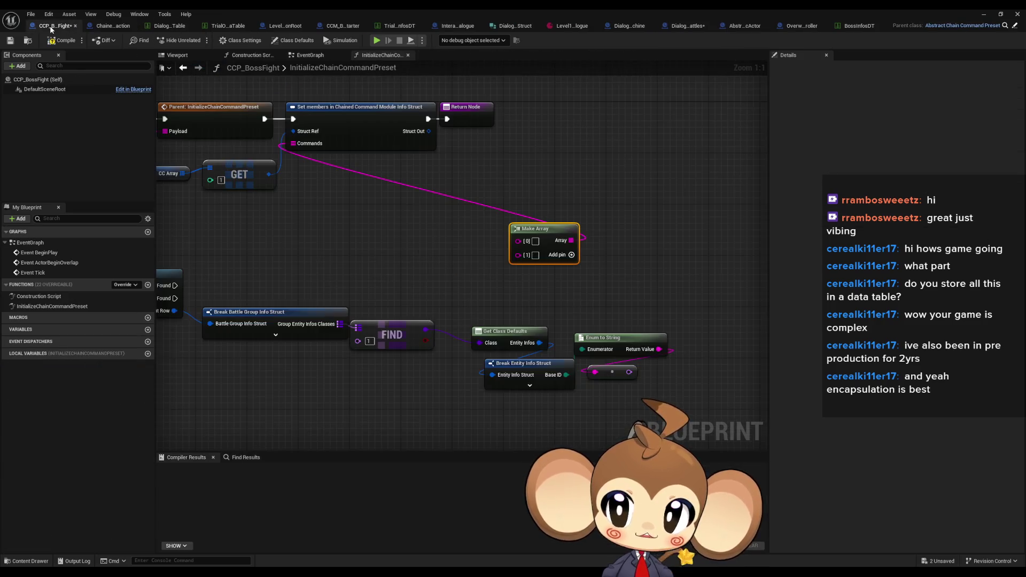
{"action": "left_click_drag", "start_coordinate": [605, 272], "coordinate": [600, 290]}
{"action": "mouse_move", "coordinate": [505, 256]}
{"action": "left_mouse_down"}
{"action": "mouse_move", "coordinate": [630, 342]}
{"action": "mouse_move", "coordinate": [607, 367]}
{"action": "mouse_move", "coordinate": [601, 347]}
{"action": "mouse_move", "coordinate": [639, 344]}
{"action": "left_mouse_up"}
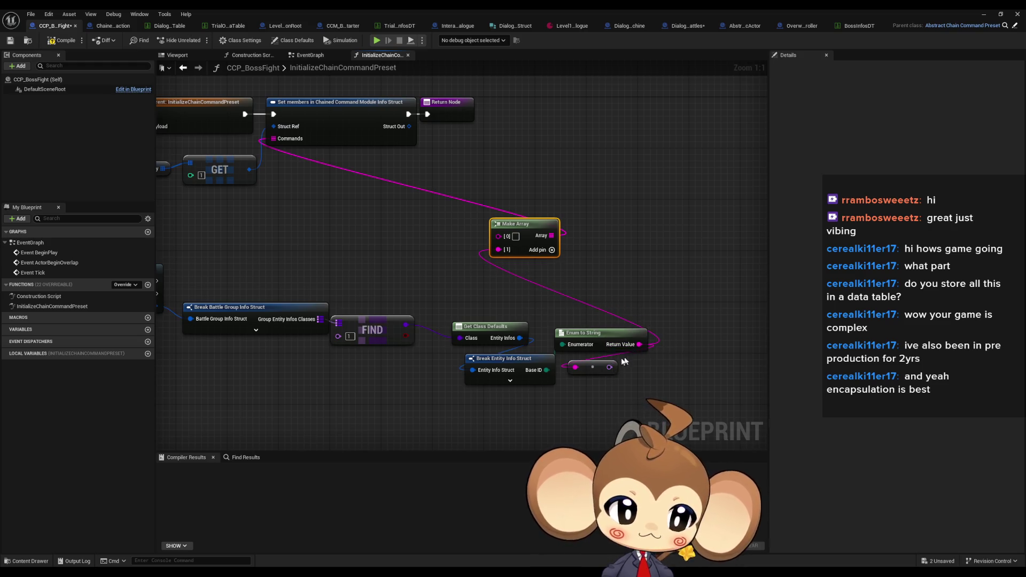
{"action": "left_click", "coordinate": [291, 26]}
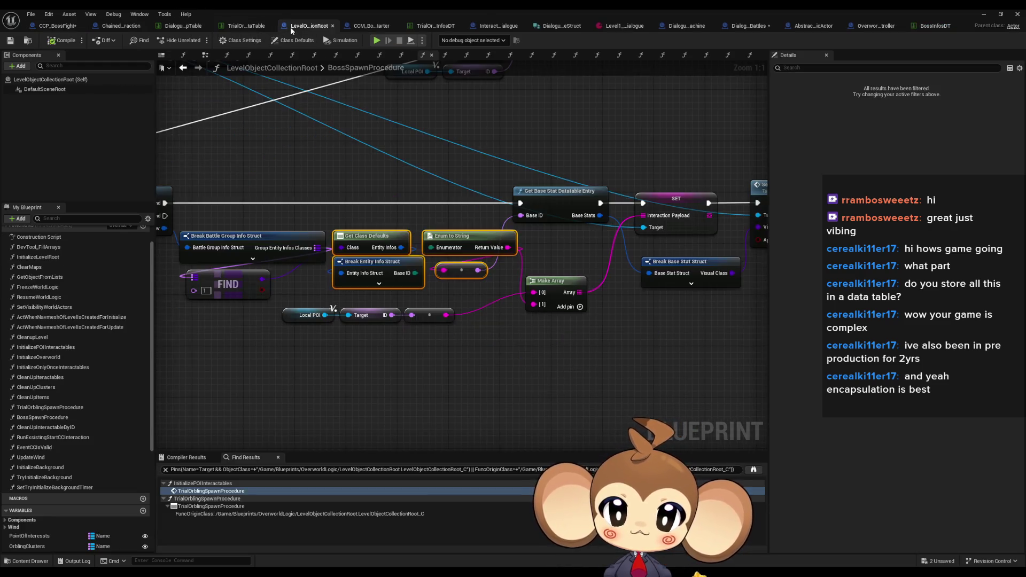
Step: Check BossSpawnProcedure's entity-info nodes, then realign CCP_BossFight's entry and get nodes
{"action": "mouse_move", "coordinate": [461, 271]}
{"action": "left_mouse_down"}
{"action": "mouse_move", "coordinate": [481, 322]}
{"action": "mouse_move", "coordinate": [467, 271]}
{"action": "left_mouse_up"}
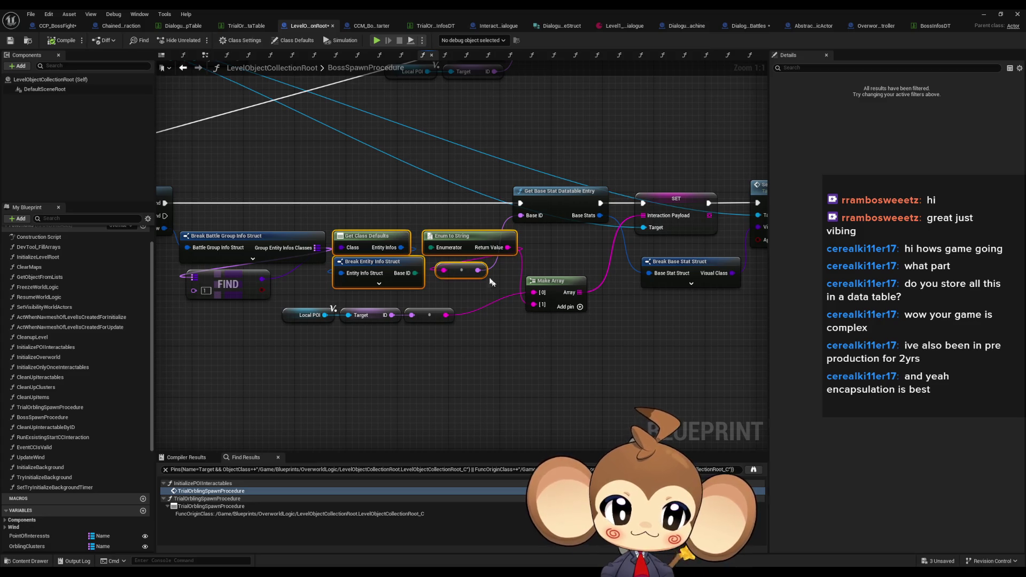
{"action": "left_click_drag", "start_coordinate": [662, 273], "coordinate": [573, 279]}
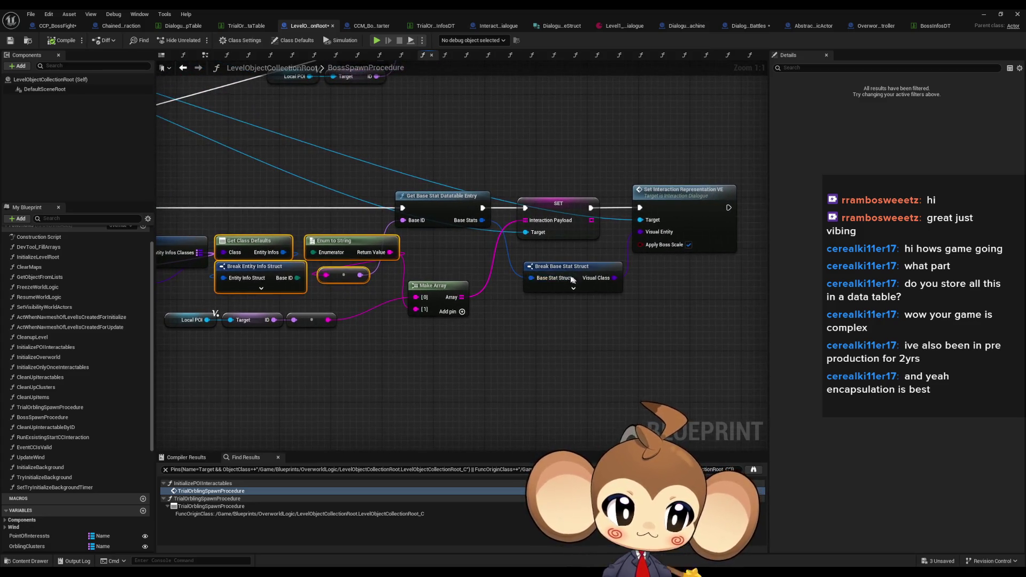
{"action": "left_click", "coordinate": [56, 26]}
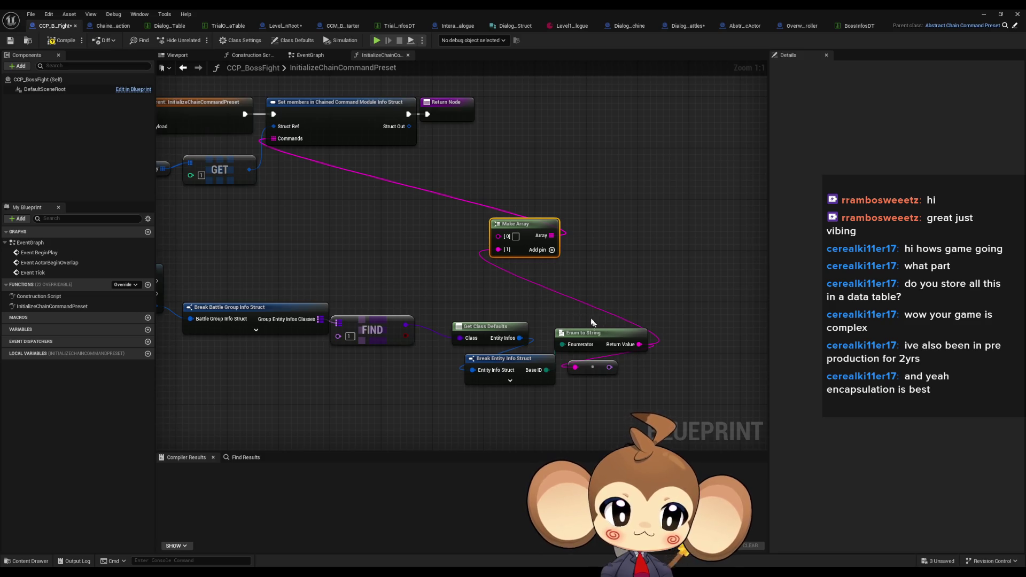
{"action": "left_click_drag", "start_coordinate": [605, 363], "coordinate": [611, 370]}
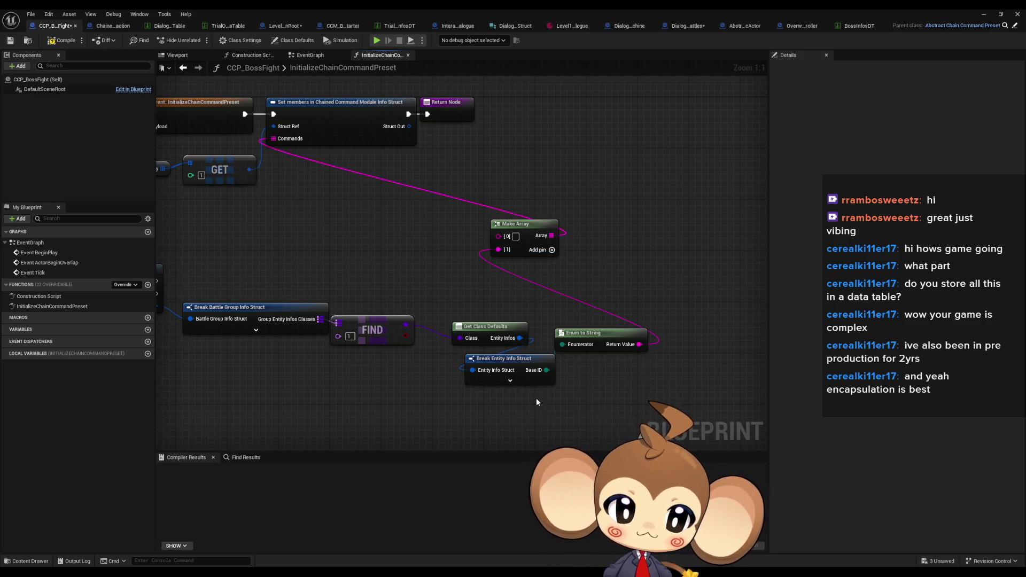
{"action": "left_click_drag", "start_coordinate": [537, 402], "coordinate": [741, 402]}
{"action": "left_click_drag", "start_coordinate": [442, 360], "coordinate": [540, 374]}
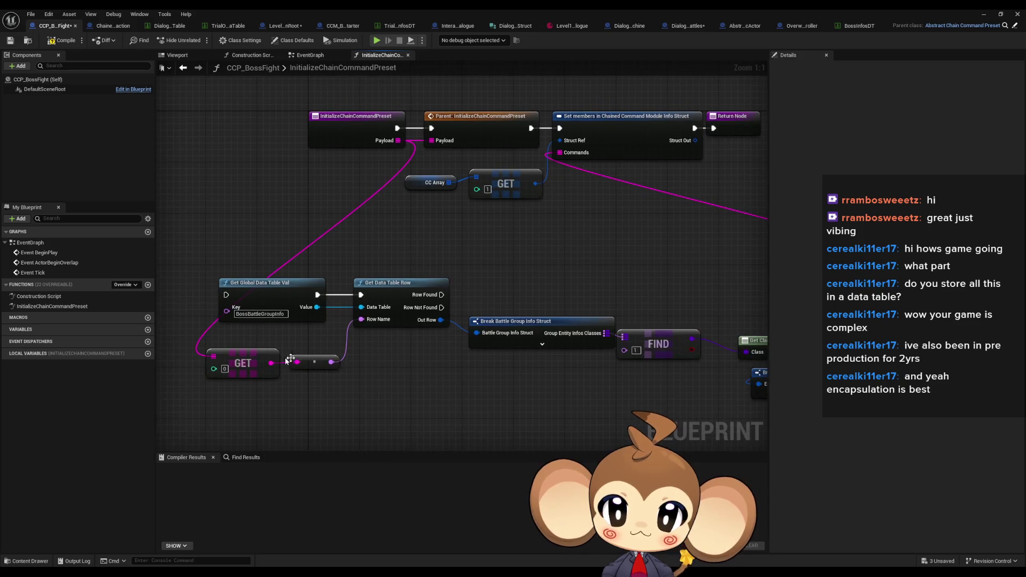
Step: Wire the payload GET node's output into Make Array element [0]
{"action": "left_click", "coordinate": [252, 349]}
{"action": "mouse_move", "coordinate": [253, 349]}
{"action": "left_mouse_down"}
{"action": "mouse_move", "coordinate": [403, 303]}
{"action": "mouse_move", "coordinate": [470, 332]}
{"action": "left_mouse_up"}
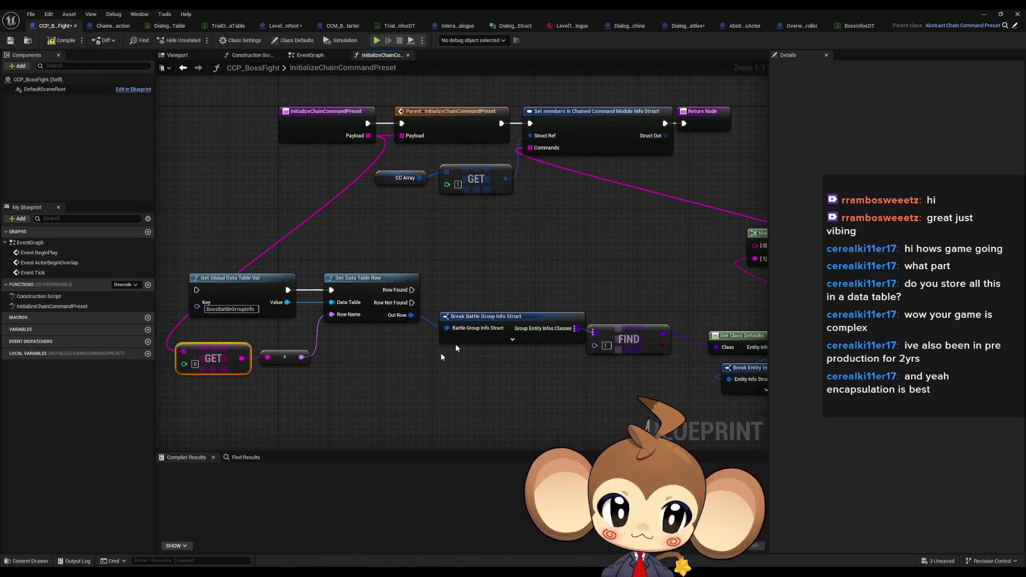
{"action": "right_click", "coordinate": [247, 360]}
{"action": "left_click", "coordinate": [257, 348]}
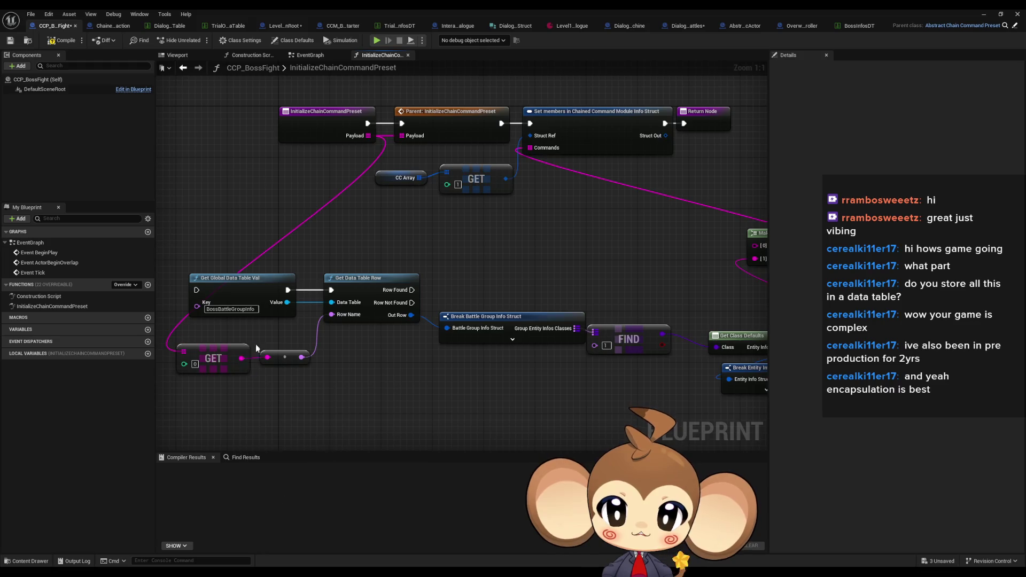
{"action": "mouse_move", "coordinate": [240, 363]}
{"action": "left_mouse_down"}
{"action": "mouse_move", "coordinate": [412, 309]}
{"action": "mouse_move", "coordinate": [395, 367]}
{"action": "mouse_move", "coordinate": [637, 256]}
{"action": "mouse_move", "coordinate": [754, 245]}
{"action": "left_mouse_up"}
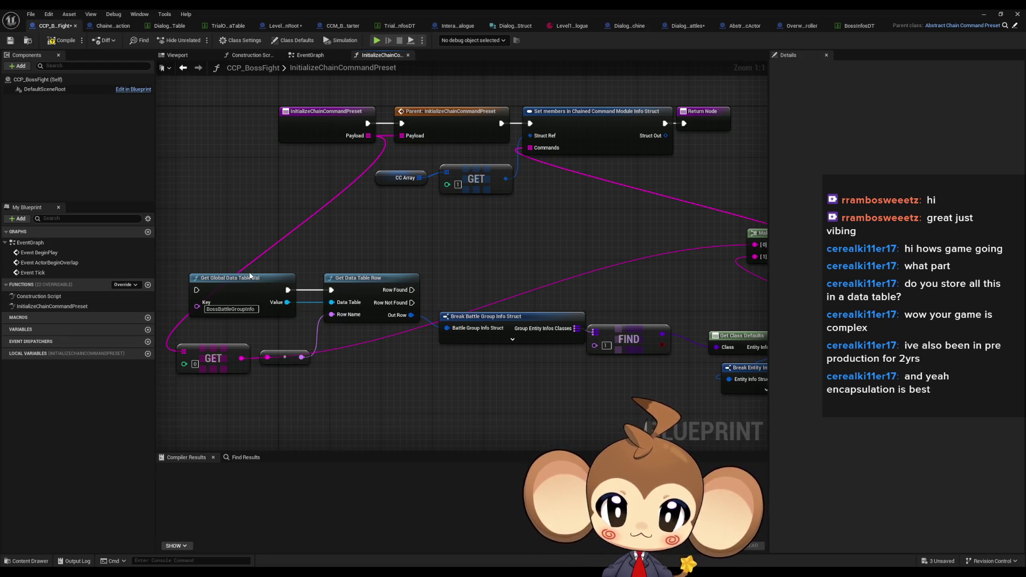
Step: Wire the row-found path to Set members and add a Print String on the row-not-found path
{"action": "double_click", "coordinate": [463, 119]}
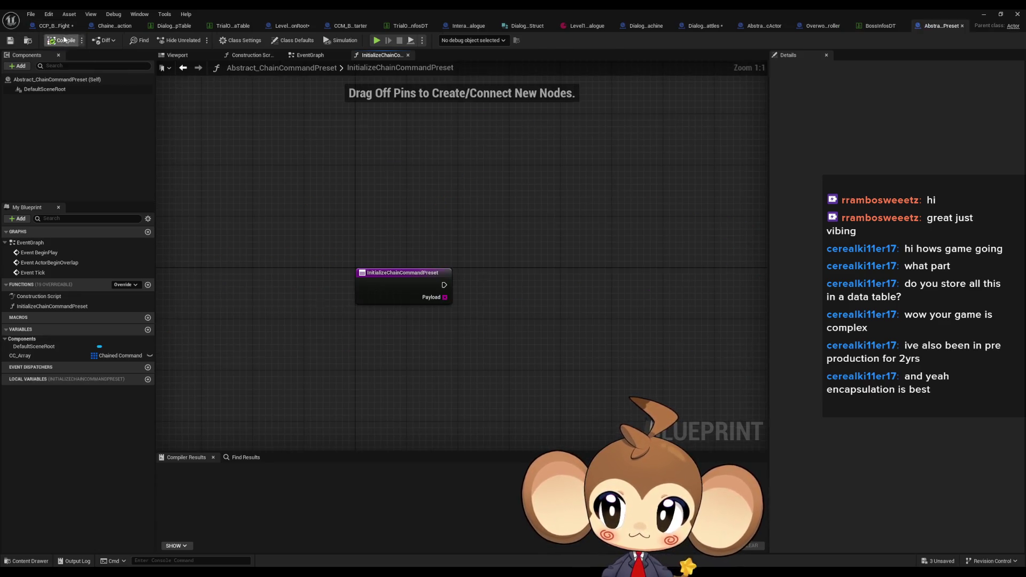
{"action": "left_click", "coordinate": [55, 27]}
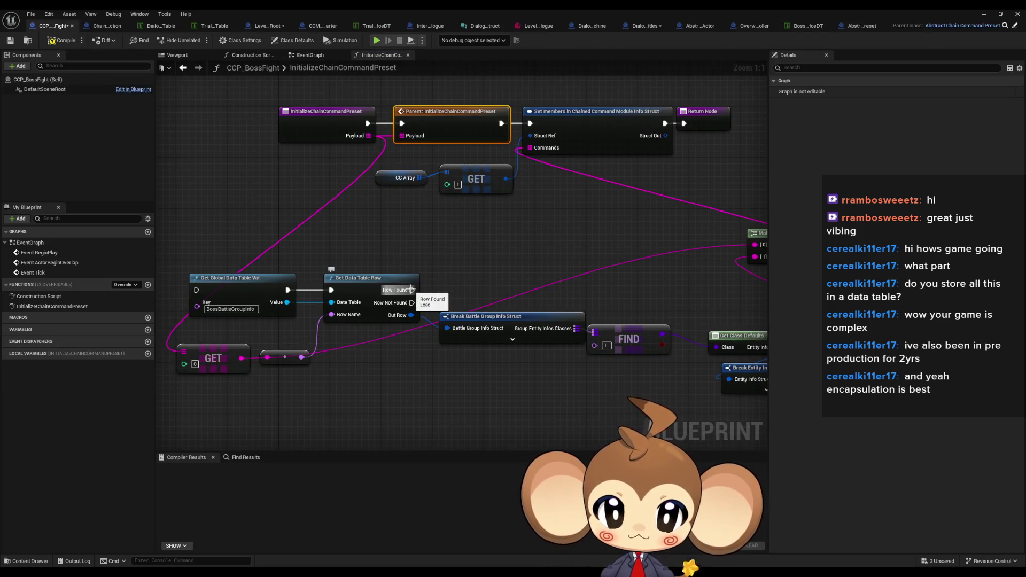
{"action": "mouse_move", "coordinate": [411, 290]}
{"action": "left_mouse_down"}
{"action": "mouse_move", "coordinate": [509, 107]}
{"action": "mouse_move", "coordinate": [535, 126]}
{"action": "mouse_move", "coordinate": [423, 320]}
{"action": "mouse_move", "coordinate": [406, 374]}
{"action": "left_mouse_up"}
{"action": "type", "text": "print"}
{"action": "key", "text": "Return"}
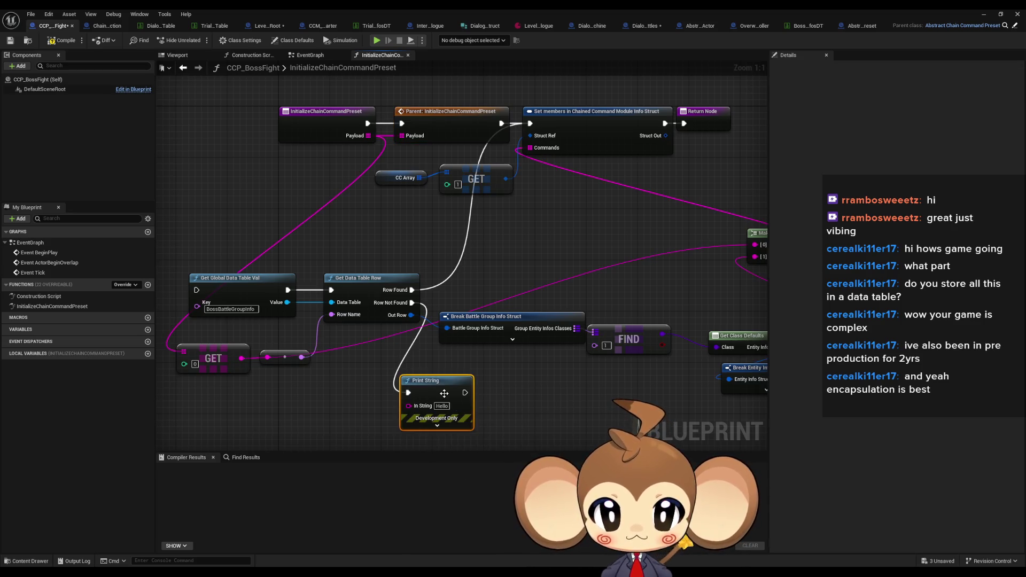
Step: Clear Print String's message and feed its In String from a new Append node
{"action": "type", "text": "Er"}
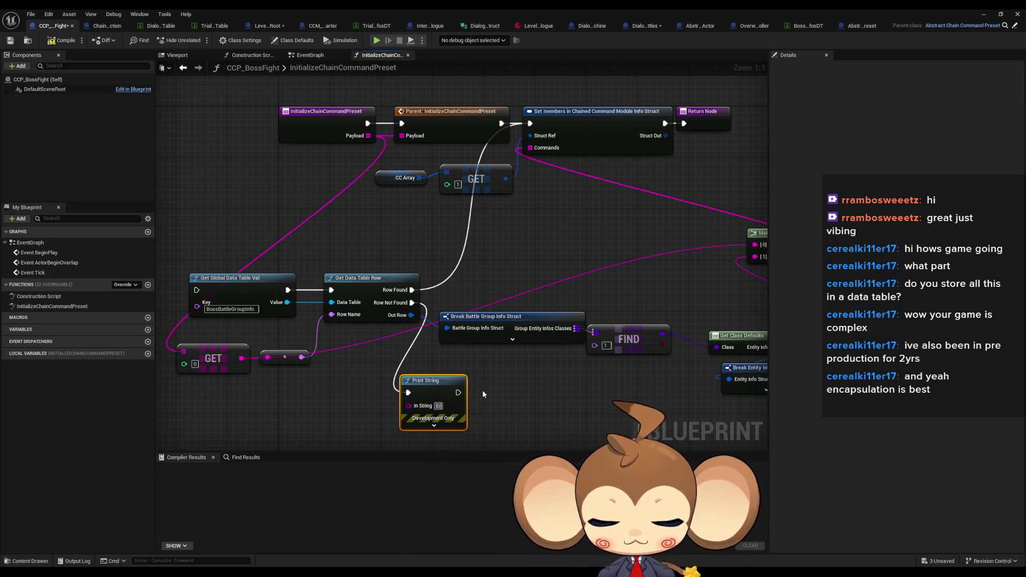
{"action": "type", "text": "ror: bos"}
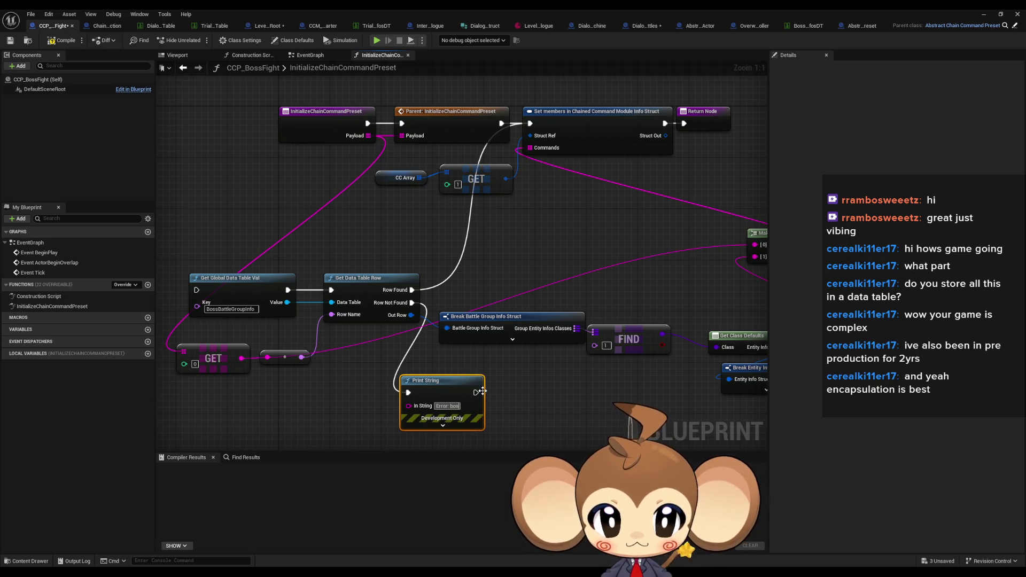
{"action": "key", "text": "BackSpace"}
{"action": "key", "text": "BackSpace"}
{"action": "key", "text": "BackSpace"}
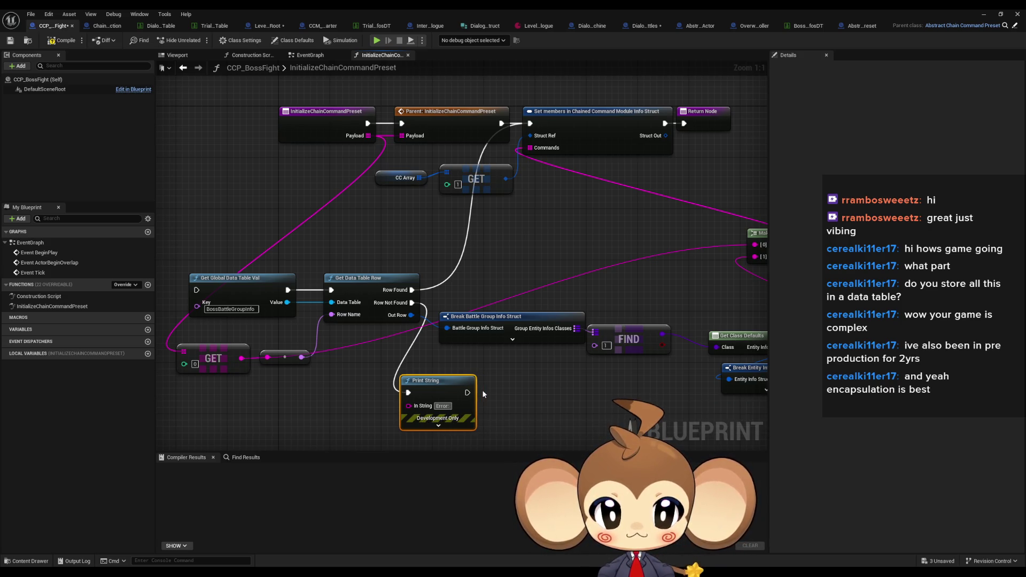
{"action": "key", "text": "ctrl+a"}
{"action": "key", "text": "BackSpace"}
{"action": "left_click_drag", "start_coordinate": [408, 406], "coordinate": [342, 404]}
{"action": "type", "text": "append"}
{"action": "key", "text": "Return"}
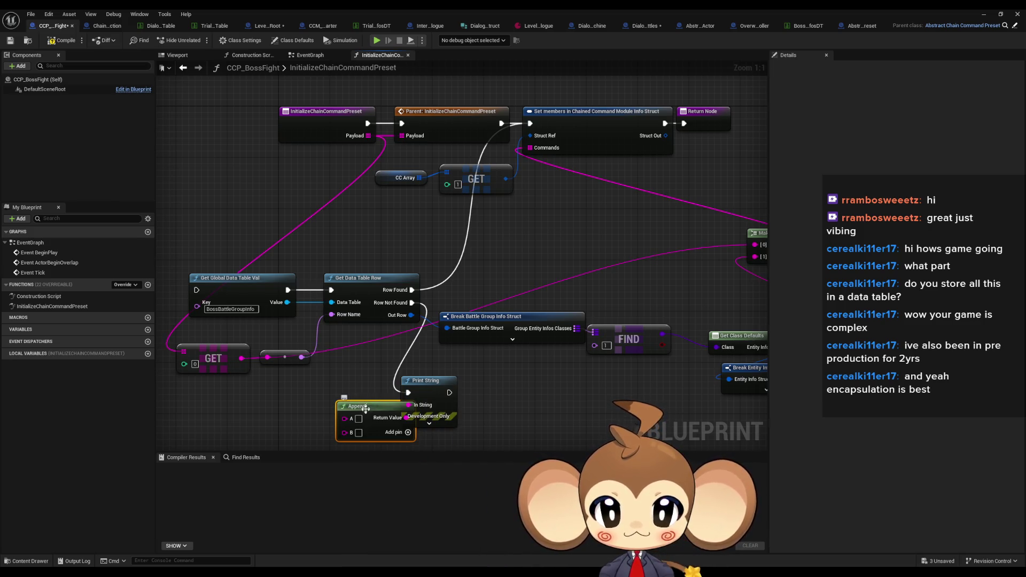
Step: Fill Append with 'Error:', the payload entry, and 'not found in boss table'
{"action": "type", "text": "Error"}
{"action": "mouse_move", "coordinate": [358, 411]}
{"action": "left_mouse_down"}
{"action": "mouse_move", "coordinate": [307, 410]}
{"action": "mouse_move", "coordinate": [264, 323]}
{"action": "left_mouse_up"}
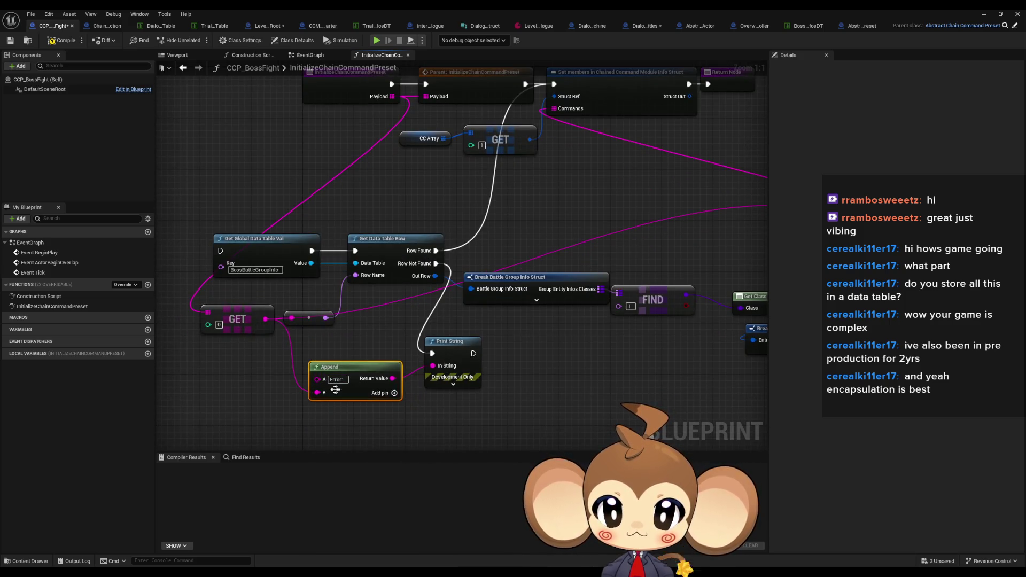
{"action": "left_click", "coordinate": [392, 393]}
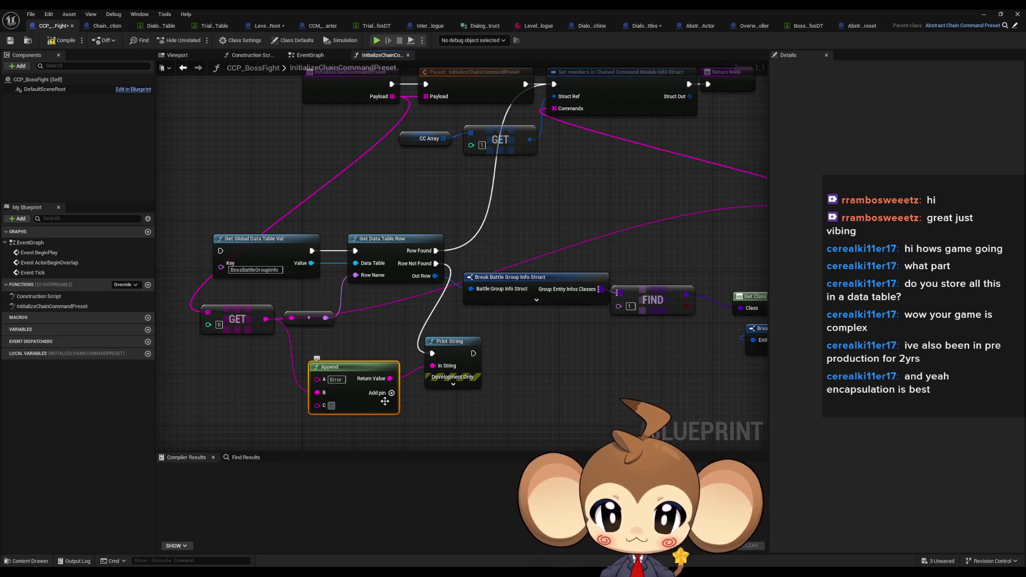
{"action": "type", "text": "not found i"}
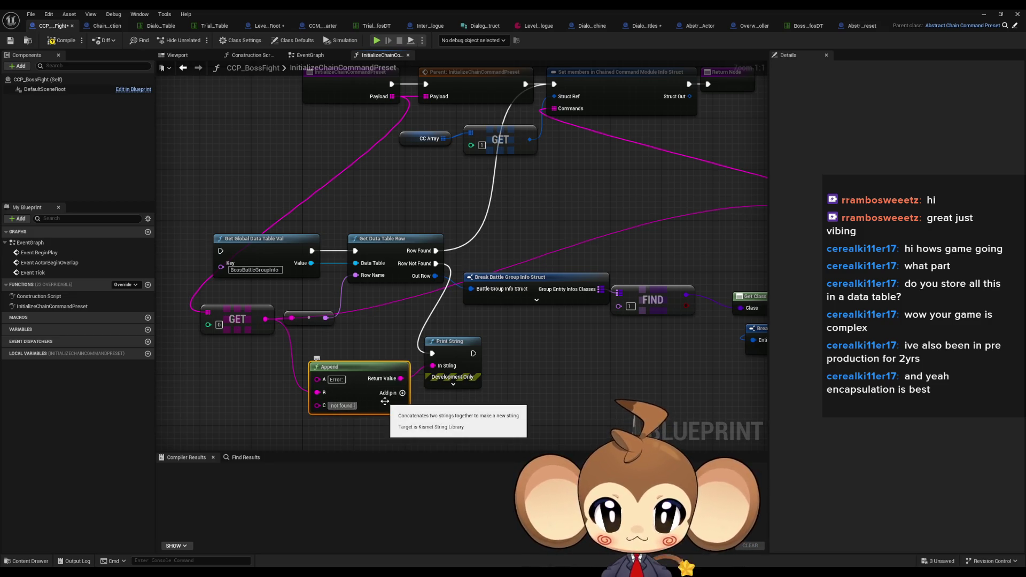
{"action": "type", "text": "e"}
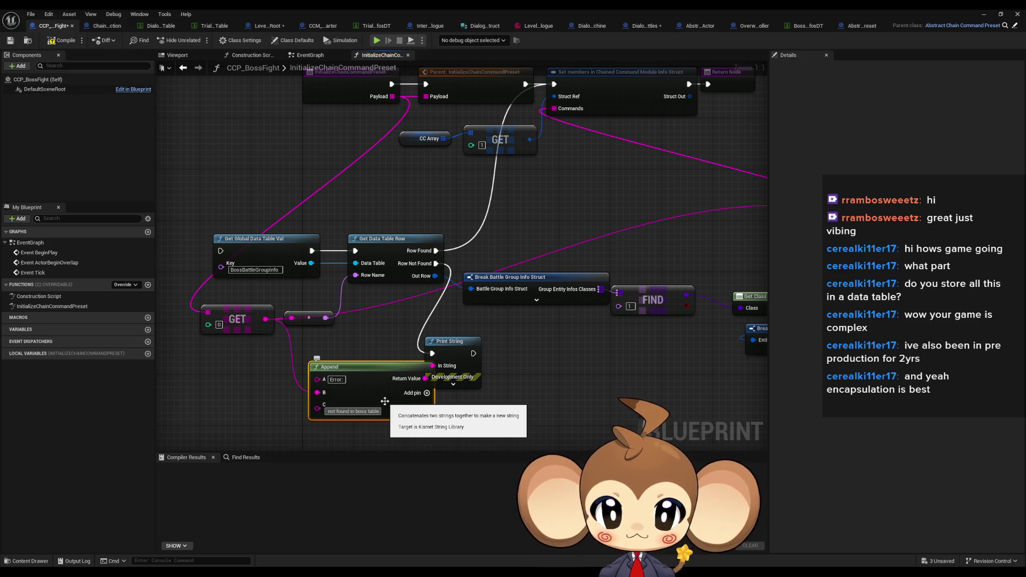
{"action": "left_click_drag", "start_coordinate": [457, 357], "coordinate": [503, 361]}
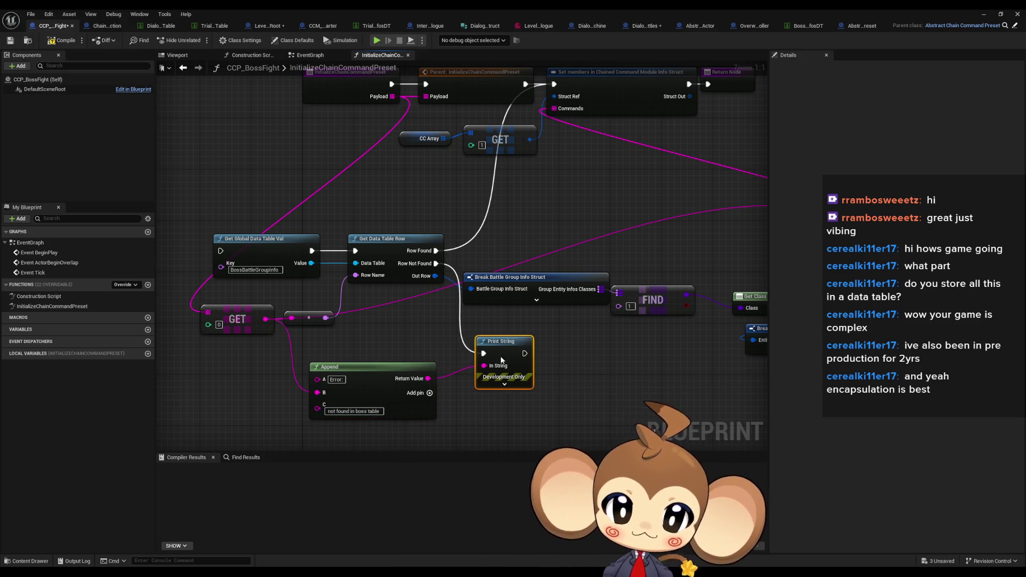
Step: Connect Parent's execution output to Get Global Data Table Val and move Set members right
{"action": "mouse_move", "coordinate": [549, 209]}
{"action": "left_mouse_down"}
{"action": "mouse_move", "coordinate": [549, 278]}
{"action": "mouse_move", "coordinate": [504, 273]}
{"action": "mouse_move", "coordinate": [508, 284]}
{"action": "mouse_move", "coordinate": [523, 281]}
{"action": "left_mouse_up"}
{"action": "mouse_move", "coordinate": [499, 157]}
{"action": "left_mouse_down"}
{"action": "mouse_move", "coordinate": [409, 238]}
{"action": "mouse_move", "coordinate": [194, 323]}
{"action": "left_mouse_up"}
{"action": "left_click_drag", "start_coordinate": [533, 280], "coordinate": [381, 284]}
{"action": "mouse_move", "coordinate": [518, 259]}
{"action": "left_mouse_down"}
{"action": "mouse_move", "coordinate": [426, 264]}
{"action": "mouse_move", "coordinate": [604, 246]}
{"action": "left_mouse_up"}
{"action": "left_click", "coordinate": [549, 163]}
{"action": "left_click_drag", "start_coordinate": [550, 163], "coordinate": [711, 163]}
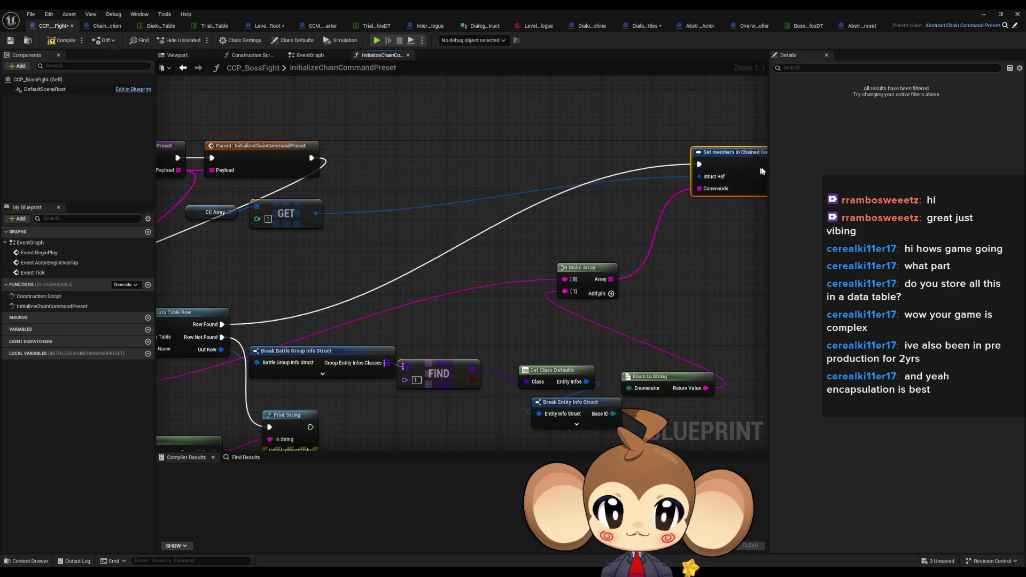
Step: Move the data table nodes into the top row and arrange GET, CC Array and Make Array
{"action": "left_click_drag", "start_coordinate": [333, 218], "coordinate": [494, 211]}
{"action": "left_click_drag", "start_coordinate": [221, 292], "coordinate": [412, 333]}
{"action": "left_click_drag", "start_coordinate": [251, 310], "coordinate": [584, 144]}
{"action": "mouse_move", "coordinate": [176, 356]}
{"action": "left_mouse_down"}
{"action": "mouse_move", "coordinate": [320, 398]}
{"action": "mouse_move", "coordinate": [560, 244]}
{"action": "mouse_move", "coordinate": [579, 249]}
{"action": "mouse_move", "coordinate": [490, 255]}
{"action": "left_mouse_up"}
{"action": "mouse_move", "coordinate": [524, 224]}
{"action": "left_mouse_down"}
{"action": "mouse_move", "coordinate": [406, 200]}
{"action": "mouse_move", "coordinate": [375, 231]}
{"action": "mouse_move", "coordinate": [396, 242]}
{"action": "mouse_move", "coordinate": [640, 236]}
{"action": "left_mouse_up"}
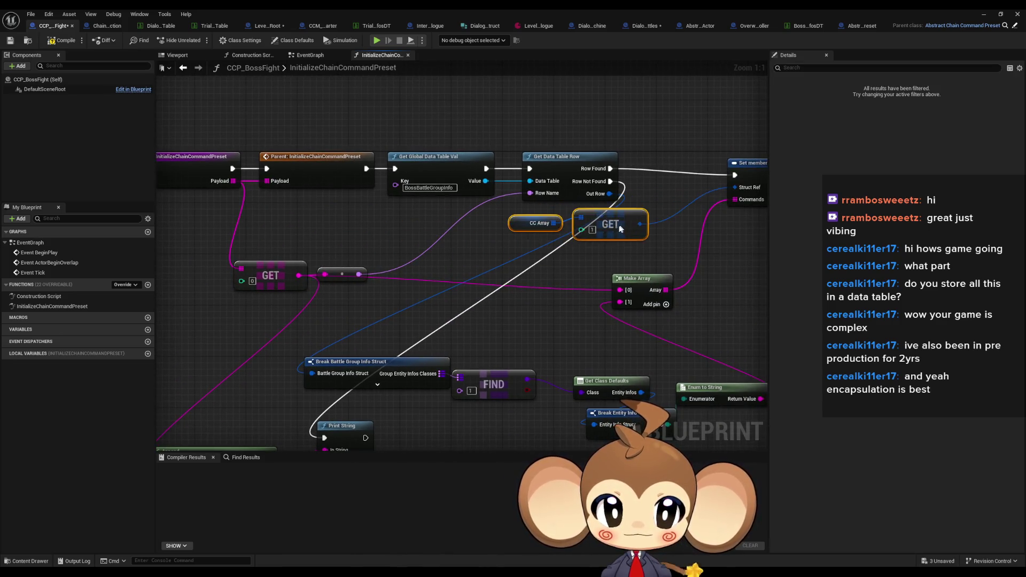
{"action": "mouse_move", "coordinate": [738, 169]}
{"action": "left_mouse_down"}
{"action": "mouse_move", "coordinate": [502, 210]}
{"action": "mouse_move", "coordinate": [533, 212]}
{"action": "mouse_move", "coordinate": [515, 270]}
{"action": "mouse_move", "coordinate": [449, 243]}
{"action": "left_mouse_up"}
{"action": "left_click", "coordinate": [561, 217]}
{"action": "left_click_drag", "start_coordinate": [553, 252], "coordinate": [521, 251]}
{"action": "left_click_drag", "start_coordinate": [594, 297], "coordinate": [520, 287]}
{"action": "left_click_drag", "start_coordinate": [460, 364], "coordinate": [470, 280]}
Step: Shift the five lookup nodes up-right and settle Get Class Defaults, Make Array and GET [0]
{"action": "mouse_move", "coordinate": [307, 282]}
{"action": "left_mouse_down"}
{"action": "mouse_move", "coordinate": [470, 337]}
{"action": "mouse_move", "coordinate": [711, 342]}
{"action": "mouse_move", "coordinate": [711, 355]}
{"action": "left_mouse_up"}
{"action": "mouse_move", "coordinate": [327, 305]}
{"action": "left_mouse_down"}
{"action": "mouse_move", "coordinate": [535, 294]}
{"action": "mouse_move", "coordinate": [601, 270]}
{"action": "mouse_move", "coordinate": [323, 315]}
{"action": "mouse_move", "coordinate": [444, 243]}
{"action": "mouse_move", "coordinate": [442, 222]}
{"action": "mouse_move", "coordinate": [328, 266]}
{"action": "mouse_move", "coordinate": [407, 262]}
{"action": "mouse_move", "coordinate": [450, 173]}
{"action": "mouse_move", "coordinate": [441, 196]}
{"action": "mouse_move", "coordinate": [410, 177]}
{"action": "mouse_move", "coordinate": [508, 144]}
{"action": "mouse_move", "coordinate": [427, 318]}
{"action": "left_mouse_up"}
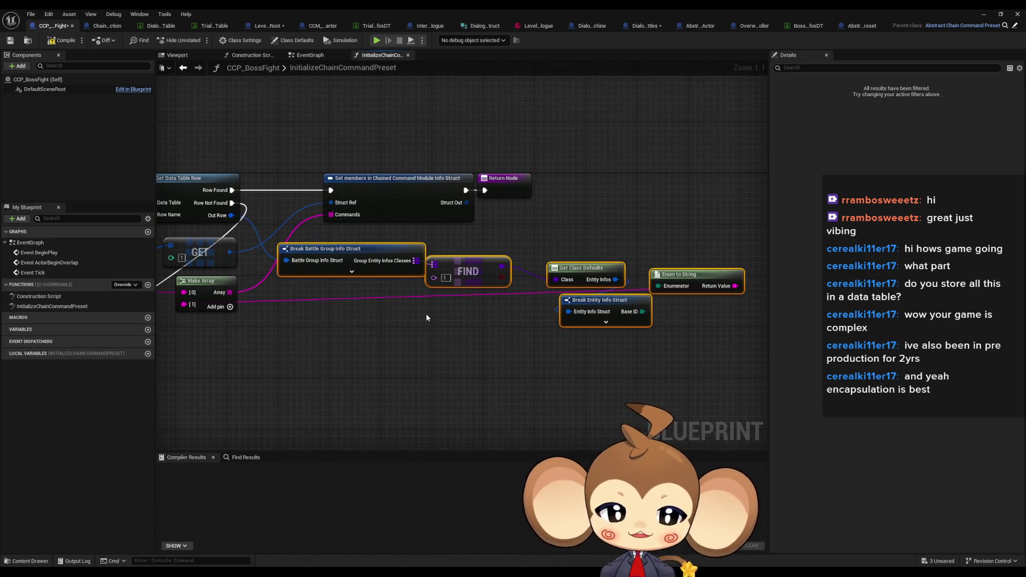
{"action": "left_click", "coordinate": [580, 272]}
{"action": "left_click_drag", "start_coordinate": [580, 272], "coordinate": [554, 273]}
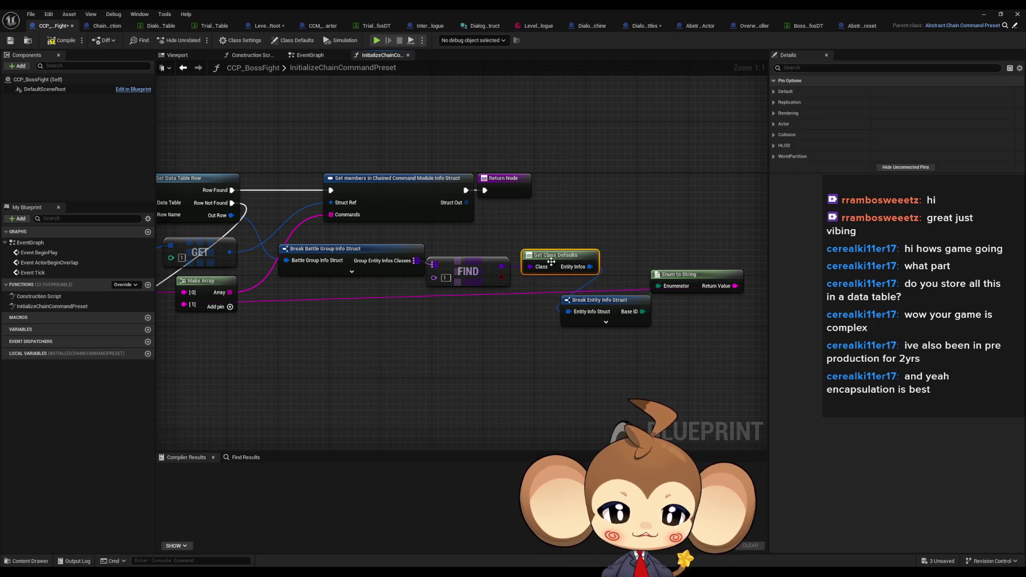
{"action": "mouse_move", "coordinate": [215, 284]}
{"action": "left_mouse_down"}
{"action": "mouse_move", "coordinate": [334, 274]}
{"action": "mouse_move", "coordinate": [372, 313]}
{"action": "mouse_move", "coordinate": [543, 328]}
{"action": "mouse_move", "coordinate": [397, 298]}
{"action": "left_mouse_up"}
{"action": "left_click_drag", "start_coordinate": [188, 320], "coordinate": [437, 328]}
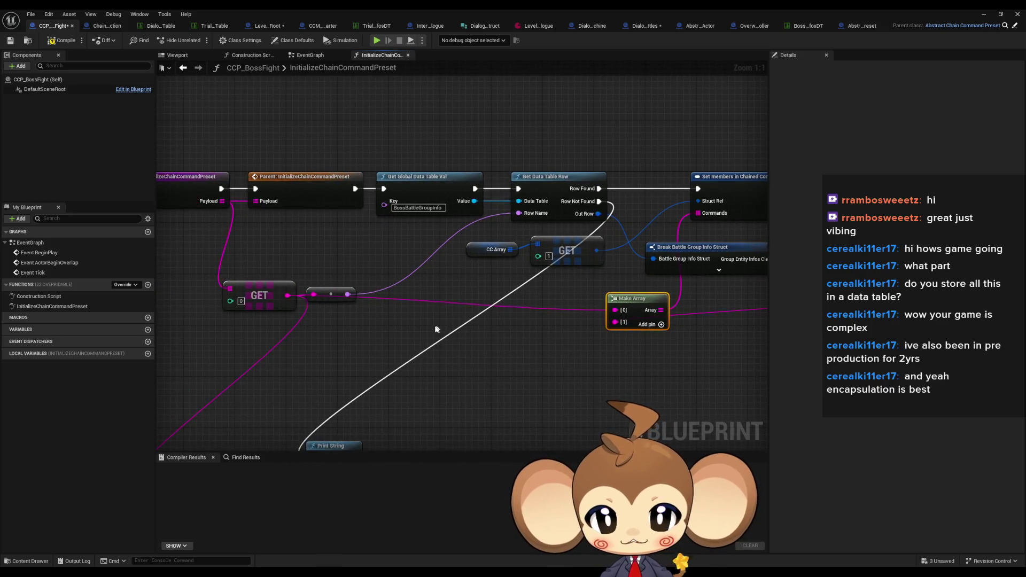
{"action": "mouse_move", "coordinate": [331, 295]}
{"action": "left_mouse_down"}
{"action": "mouse_move", "coordinate": [412, 369]}
{"action": "mouse_move", "coordinate": [415, 259]}
{"action": "mouse_move", "coordinate": [455, 231]}
{"action": "left_mouse_up"}
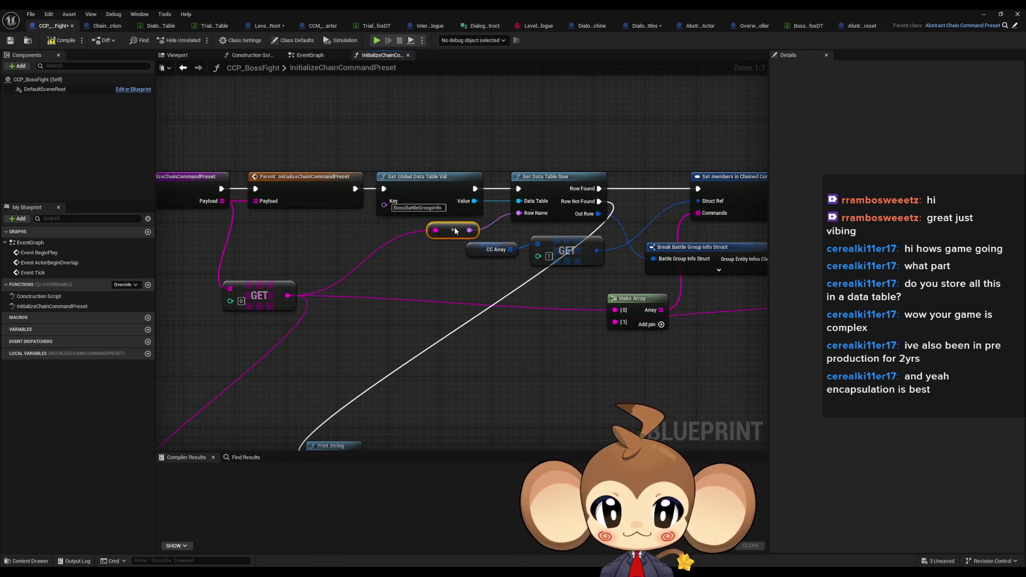
{"action": "mouse_move", "coordinate": [267, 291]}
{"action": "left_mouse_down"}
{"action": "mouse_move", "coordinate": [332, 304]}
{"action": "mouse_move", "coordinate": [354, 288]}
{"action": "mouse_move", "coordinate": [328, 287]}
{"action": "left_mouse_up"}
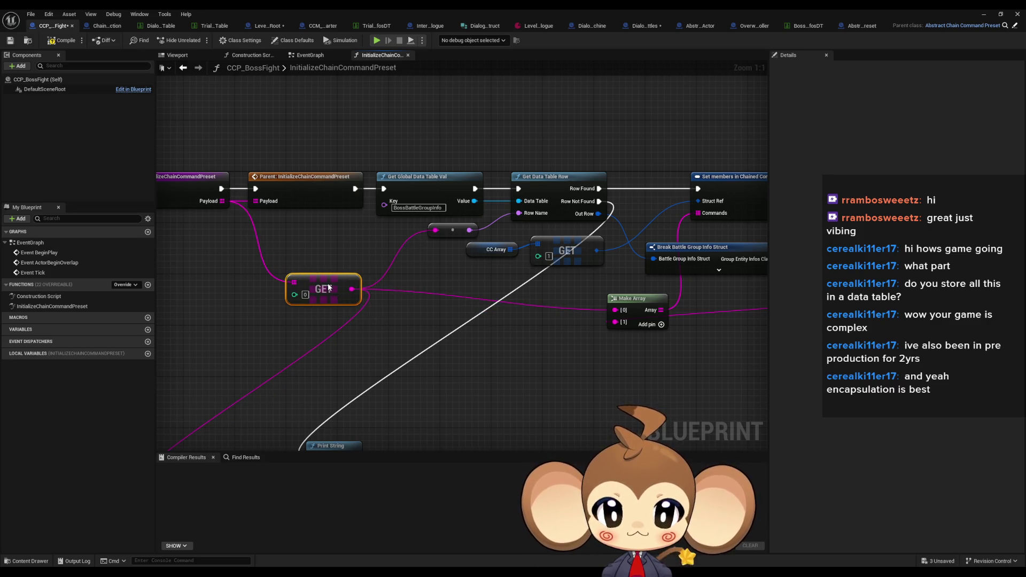
Step: Move Append and Print String right and regroup FIND, Get Class Defaults, Break Entity Info and Enum to String
{"action": "left_click_drag", "start_coordinate": [458, 309], "coordinate": [590, 219]}
{"action": "left_click_drag", "start_coordinate": [352, 286], "coordinate": [467, 388]}
{"action": "mouse_move", "coordinate": [485, 322]}
{"action": "left_mouse_down"}
{"action": "mouse_move", "coordinate": [756, 271]}
{"action": "mouse_move", "coordinate": [772, 249]}
{"action": "mouse_move", "coordinate": [726, 257]}
{"action": "mouse_move", "coordinate": [611, 388]}
{"action": "mouse_move", "coordinate": [530, 433]}
{"action": "mouse_move", "coordinate": [440, 437]}
{"action": "left_mouse_up"}
{"action": "mouse_move", "coordinate": [588, 203]}
{"action": "left_mouse_down"}
{"action": "mouse_move", "coordinate": [513, 257]}
{"action": "mouse_move", "coordinate": [743, 266]}
{"action": "left_mouse_up"}
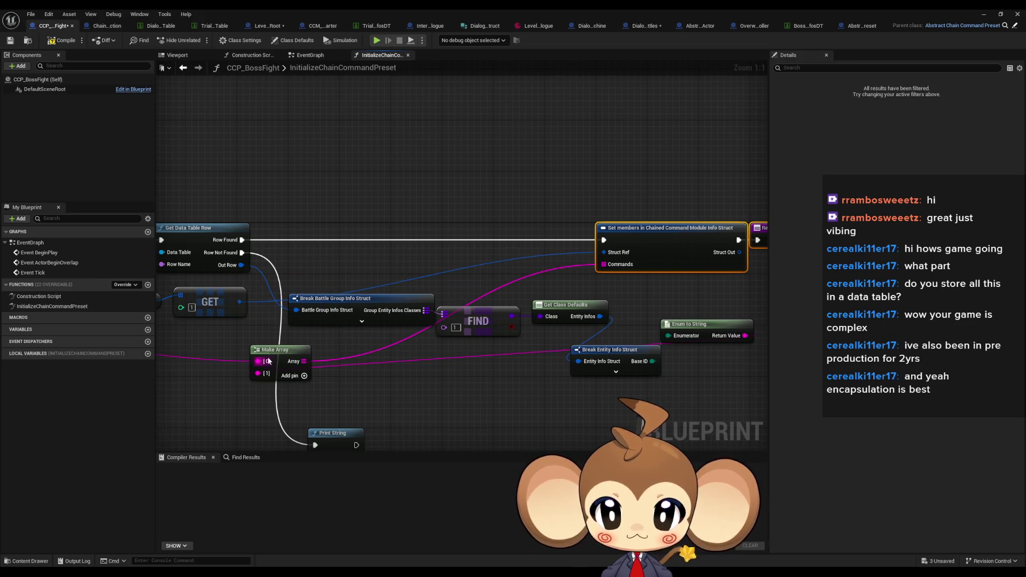
{"action": "mouse_move", "coordinate": [284, 356]}
{"action": "left_mouse_down"}
{"action": "mouse_move", "coordinate": [490, 376]}
{"action": "mouse_move", "coordinate": [540, 364]}
{"action": "mouse_move", "coordinate": [727, 374]}
{"action": "mouse_move", "coordinate": [731, 297]}
{"action": "left_mouse_up"}
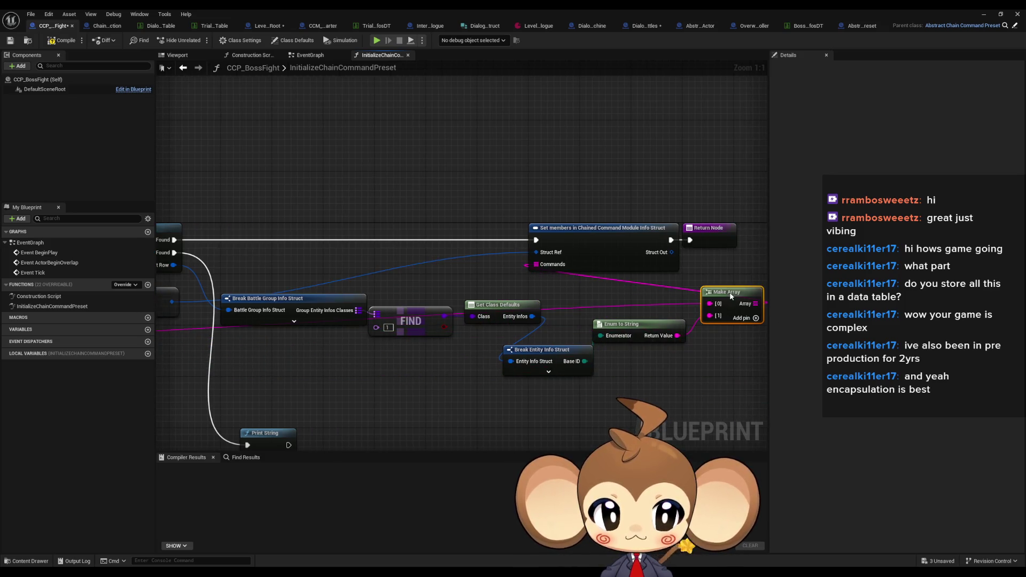
{"action": "mouse_move", "coordinate": [410, 309]}
{"action": "left_mouse_down"}
{"action": "mouse_move", "coordinate": [322, 341]}
{"action": "mouse_move", "coordinate": [327, 334]}
{"action": "left_mouse_up"}
{"action": "mouse_move", "coordinate": [497, 306]}
{"action": "left_mouse_down"}
{"action": "mouse_move", "coordinate": [342, 380]}
{"action": "mouse_move", "coordinate": [322, 376]}
{"action": "left_mouse_up"}
{"action": "mouse_move", "coordinate": [541, 357]}
{"action": "left_mouse_down"}
{"action": "mouse_move", "coordinate": [434, 368]}
{"action": "mouse_move", "coordinate": [419, 382]}
{"action": "left_mouse_up"}
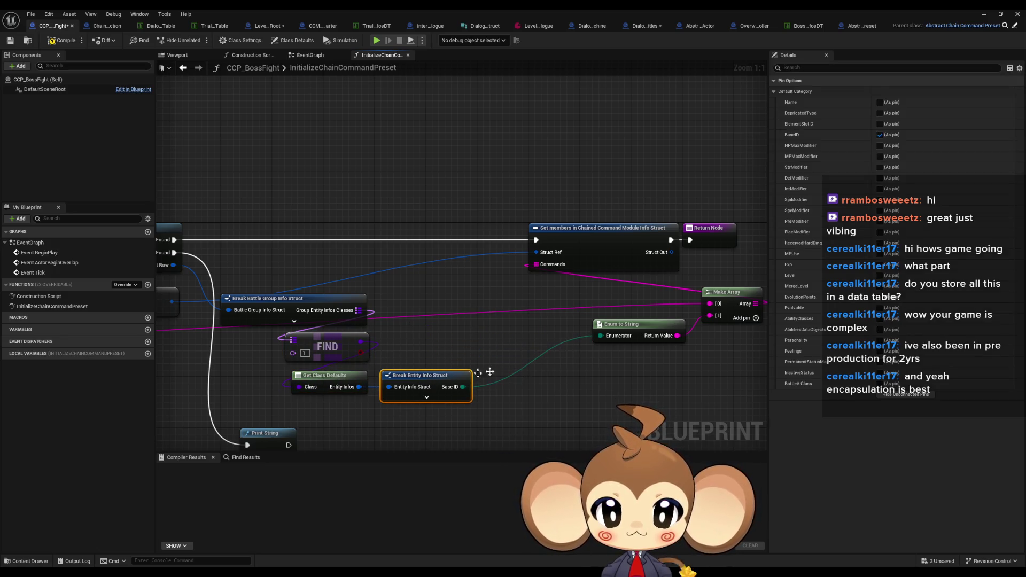
{"action": "left_click_drag", "start_coordinate": [647, 330], "coordinate": [442, 342]}
{"action": "mouse_move", "coordinate": [670, 316]}
{"action": "left_mouse_down"}
{"action": "mouse_move", "coordinate": [380, 316]}
{"action": "mouse_move", "coordinate": [515, 341]}
{"action": "mouse_move", "coordinate": [617, 341]}
{"action": "mouse_move", "coordinate": [629, 309]}
{"action": "mouse_move", "coordinate": [677, 282]}
{"action": "left_mouse_up"}
Step: Place CC Array and GET beside Set members and centre the tidied function graph
{"action": "mouse_move", "coordinate": [405, 344]}
{"action": "left_mouse_down"}
{"action": "mouse_move", "coordinate": [422, 324]}
{"action": "mouse_move", "coordinate": [397, 346]}
{"action": "left_mouse_up"}
{"action": "left_click", "coordinate": [580, 364]}
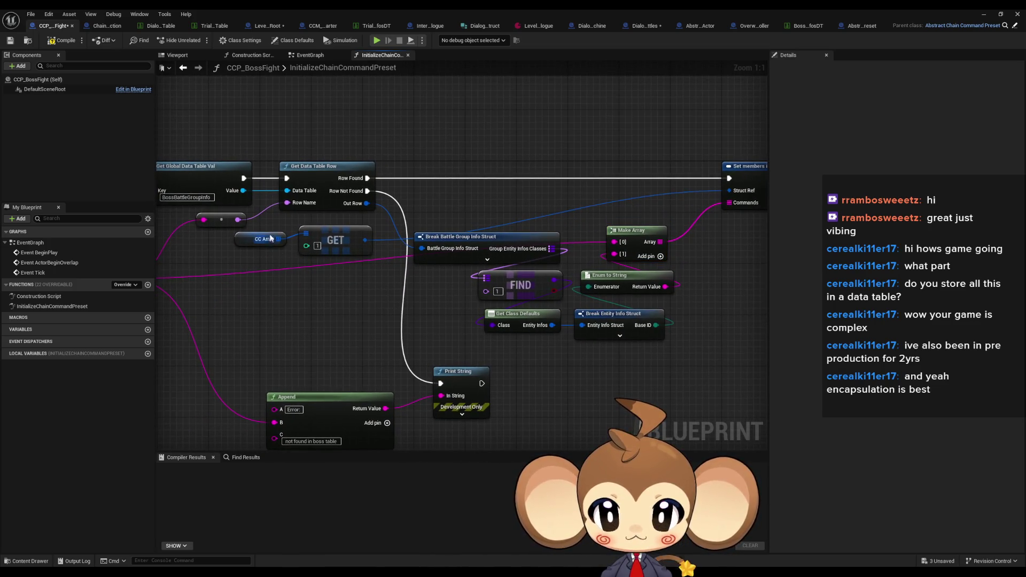
{"action": "left_click", "coordinate": [335, 240], "text": "ctrl"}
{"action": "mouse_move", "coordinate": [336, 240]}
{"action": "left_mouse_down"}
{"action": "mouse_move", "coordinate": [577, 202]}
{"action": "mouse_move", "coordinate": [648, 201]}
{"action": "left_mouse_up"}
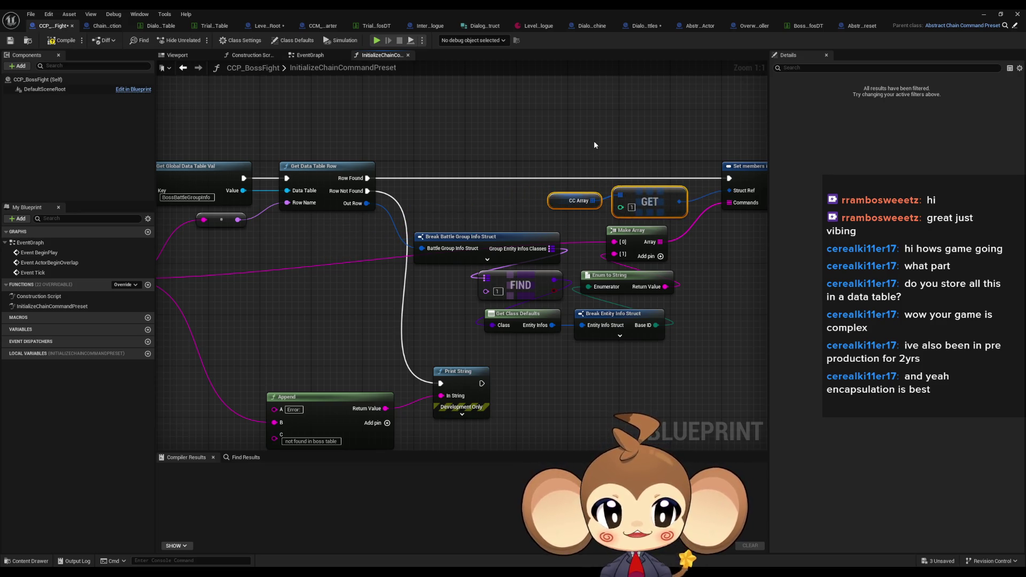
{"action": "left_click", "coordinate": [594, 143]}
{"action": "scroll", "coordinate": [498, 185], "scroll_direction": "down", "scroll_amount": 2}
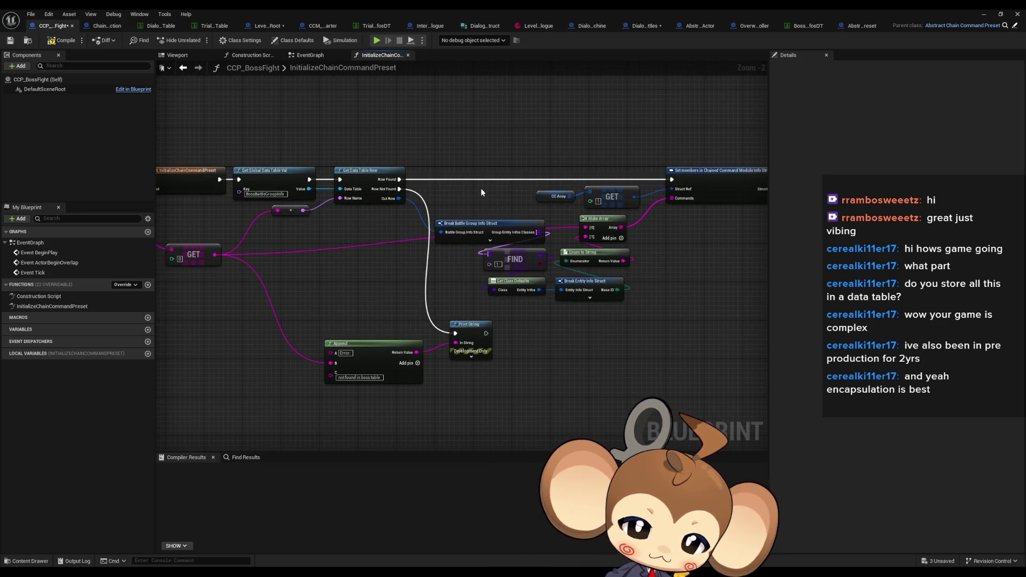
{"action": "mouse_move", "coordinate": [496, 159]}
{"action": "left_mouse_down"}
{"action": "mouse_move", "coordinate": [491, 198]}
{"action": "mouse_move", "coordinate": [592, 189]}
{"action": "mouse_move", "coordinate": [536, 187]}
{"action": "left_mouse_up"}
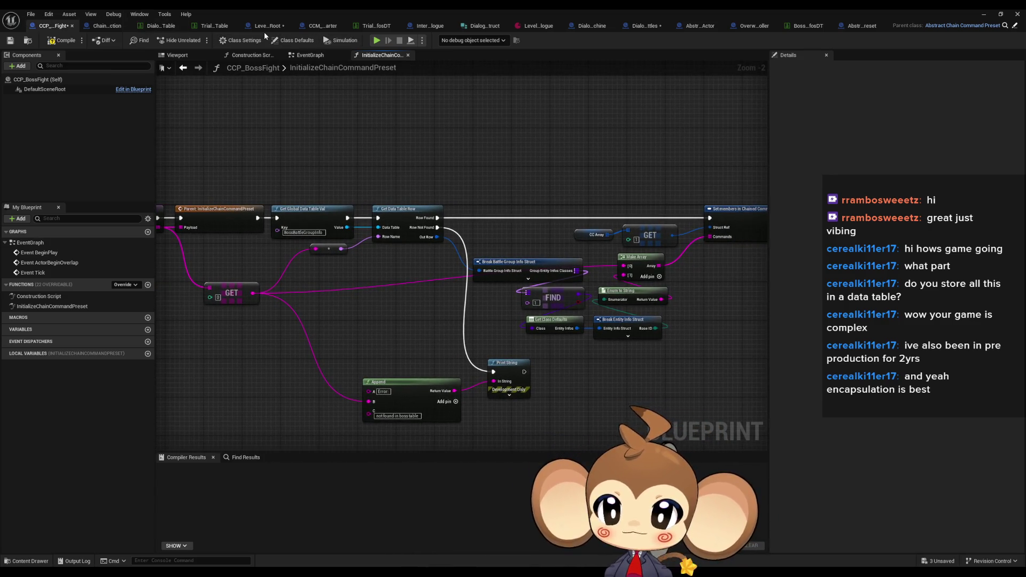
{"action": "left_click", "coordinate": [267, 28]}
{"action": "scroll", "coordinate": [511, 280], "scroll_direction": "down", "scroll_amount": 3}
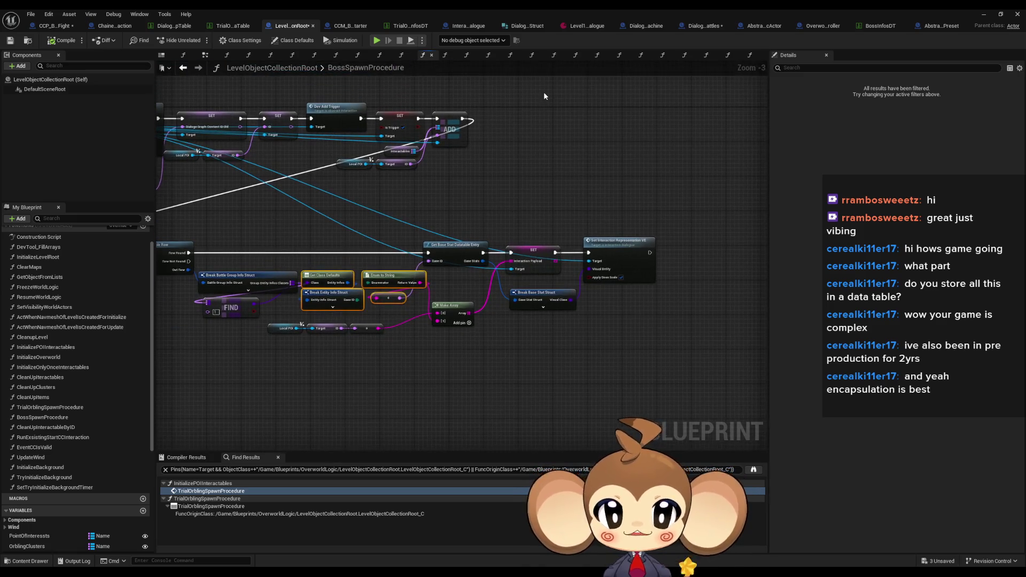
Step: Look over the ExecuteDialogueLogic branches in the DialogueFNLogic_Battles blueprint
{"action": "left_click", "coordinate": [701, 26]}
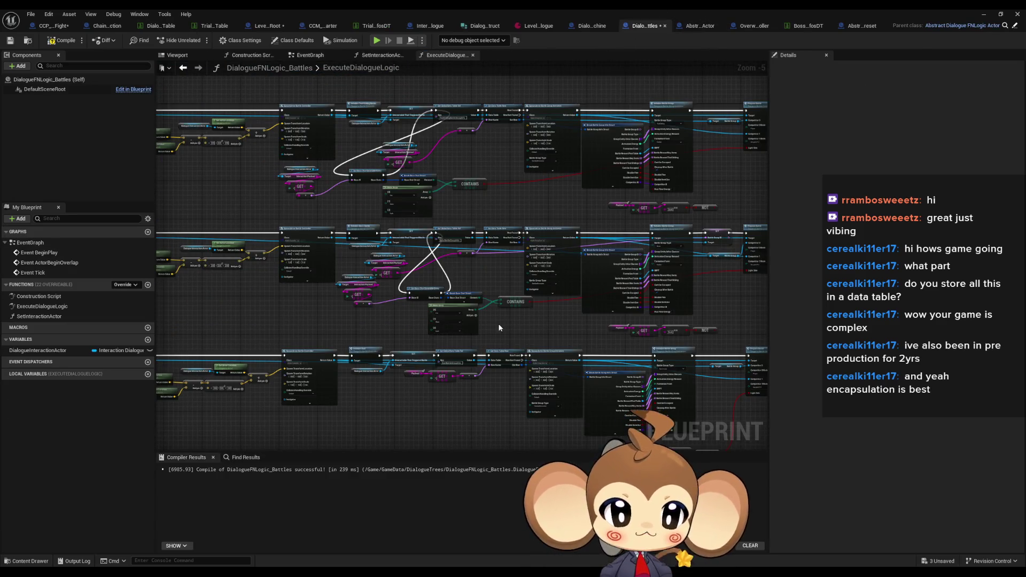
{"action": "left_click_drag", "start_coordinate": [498, 325], "coordinate": [432, 295]}
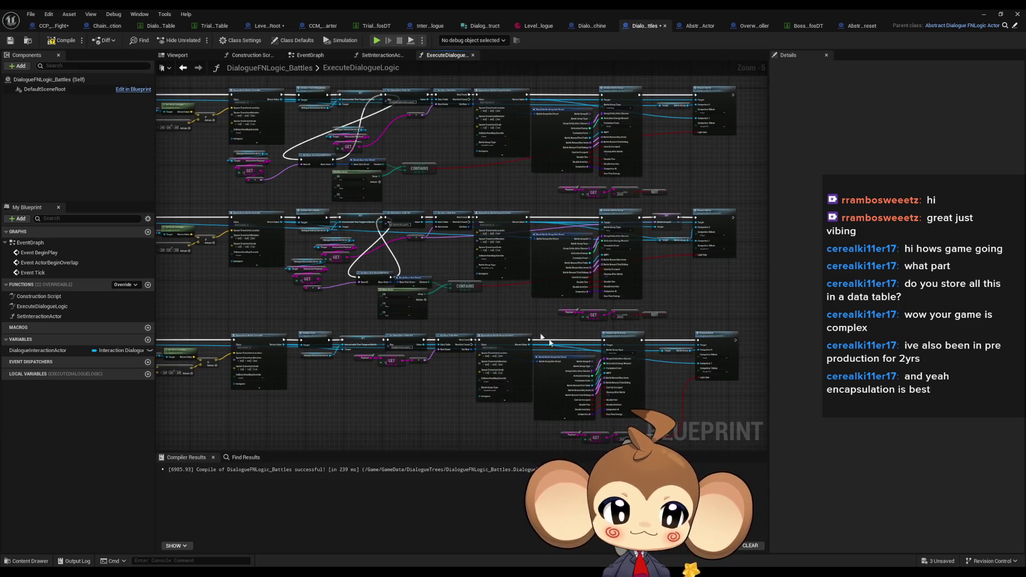
{"action": "left_click_drag", "start_coordinate": [370, 311], "coordinate": [699, 333]}
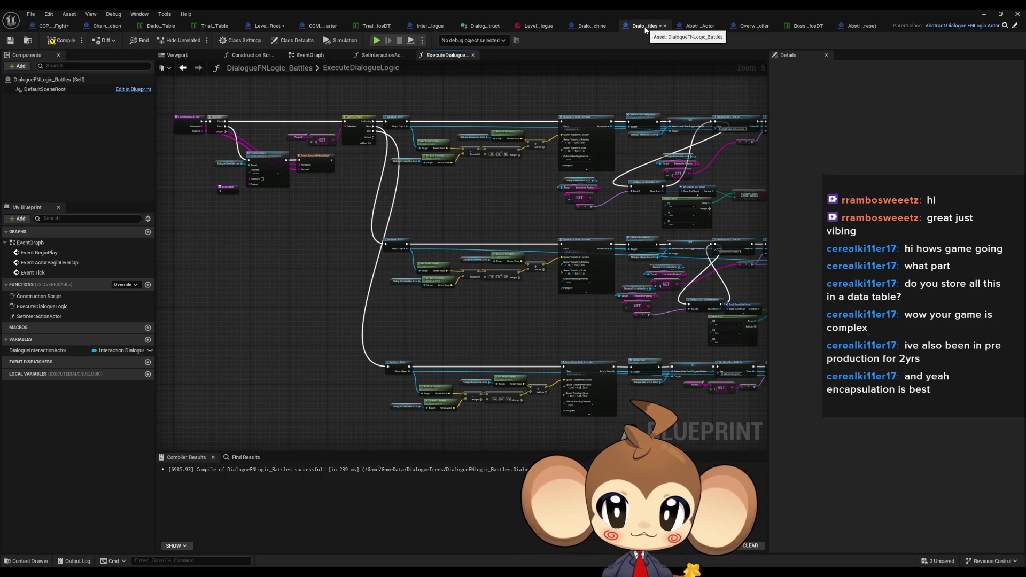
{"action": "left_click_drag", "start_coordinate": [342, 189], "coordinate": [419, 201]}
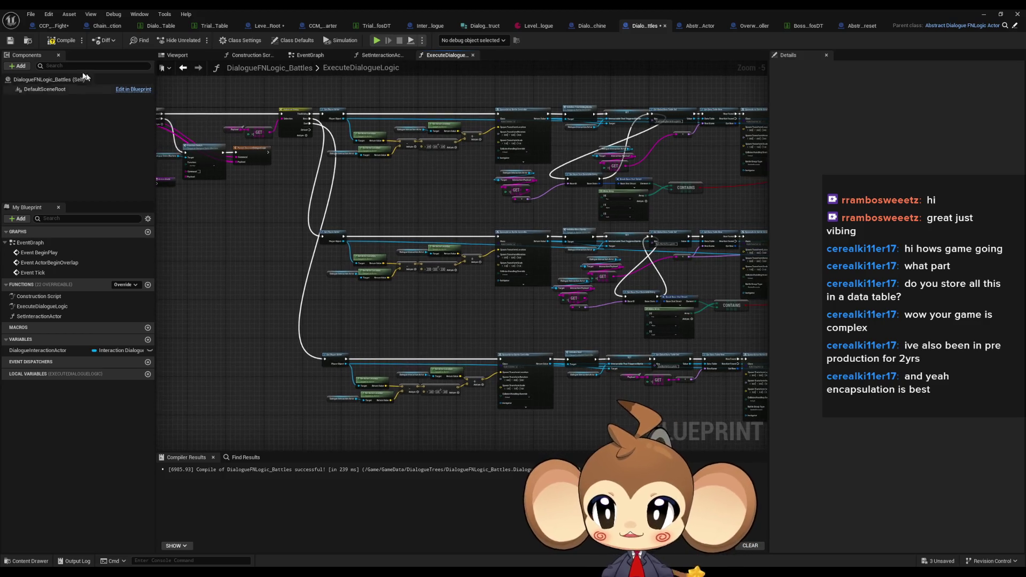
Step: Return to CCP_BossFight's InitializeChainCommandPreset graph and restore the editor to a floating window
{"action": "left_click", "coordinate": [55, 27]}
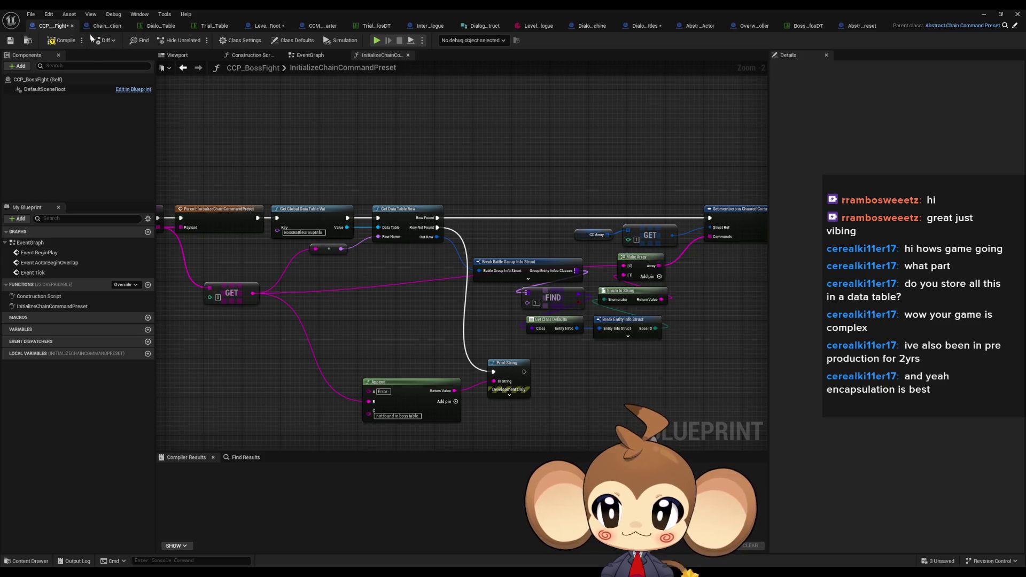
{"action": "left_click_drag", "start_coordinate": [239, 249], "coordinate": [343, 255]}
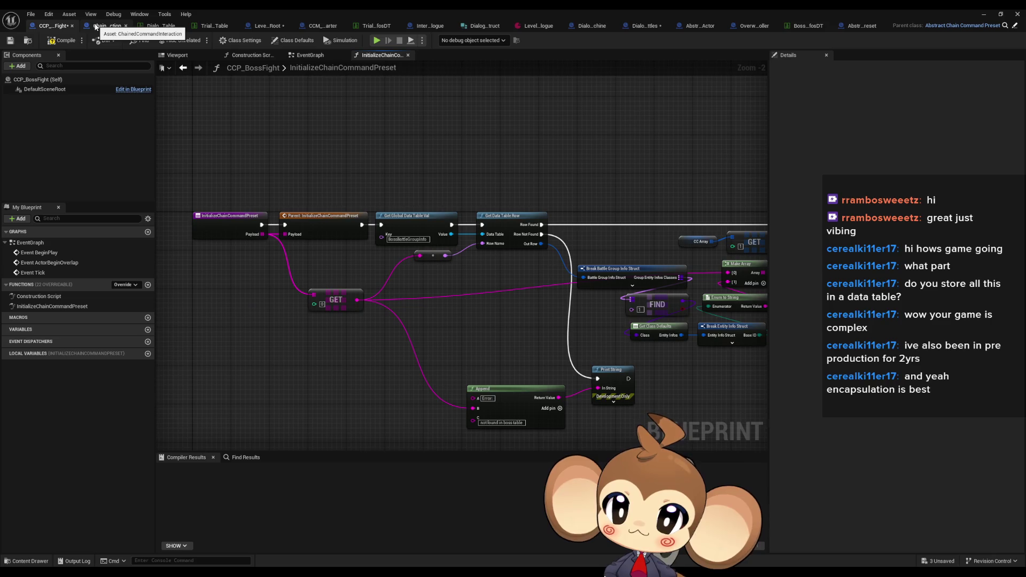
{"action": "double_click", "coordinate": [303, 12]}
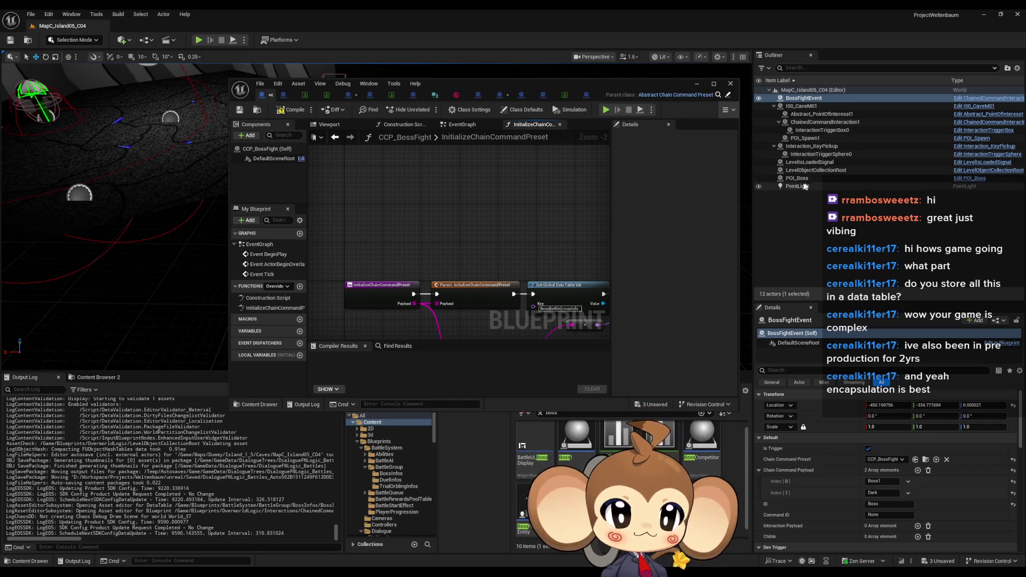
Step: Locate BossFightEvent's preset in the ChainCommandPresets folder, then maximize the CCP_BossFight editor again
{"action": "mouse_move", "coordinate": [561, 78]}
{"action": "left_mouse_down"}
{"action": "mouse_move", "coordinate": [316, 182]}
{"action": "mouse_move", "coordinate": [323, 257]}
{"action": "left_mouse_up"}
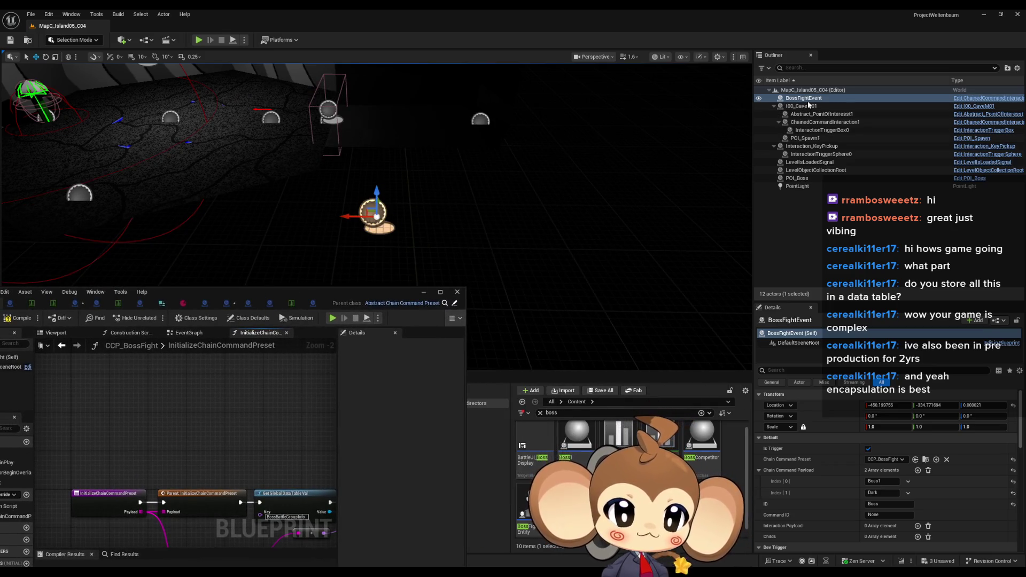
{"action": "left_click", "coordinate": [925, 460]}
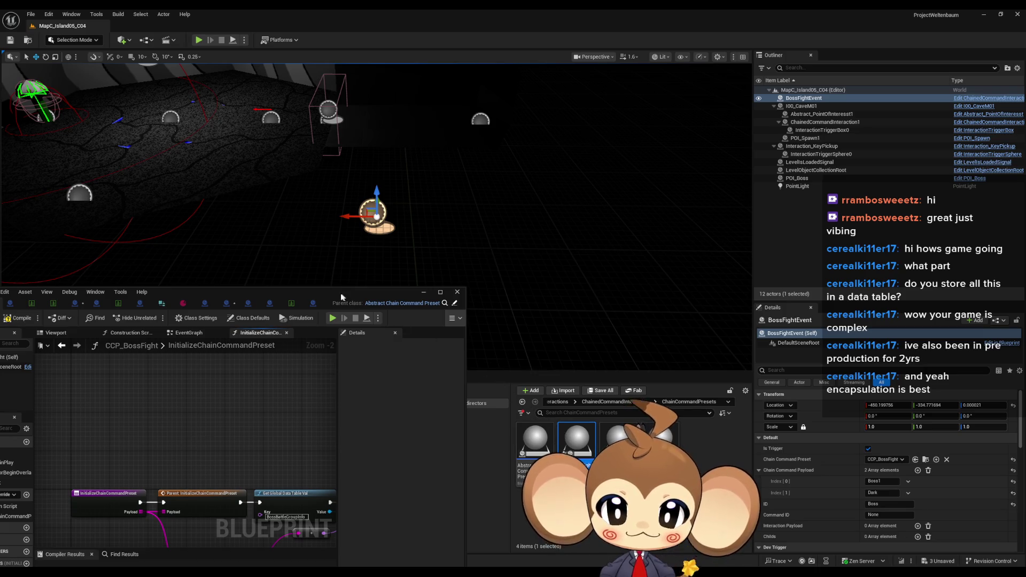
{"action": "mouse_move", "coordinate": [342, 297]}
{"action": "left_mouse_down"}
{"action": "mouse_move", "coordinate": [560, 121]}
{"action": "mouse_move", "coordinate": [557, 99]}
{"action": "mouse_move", "coordinate": [575, 92]}
{"action": "left_mouse_up"}
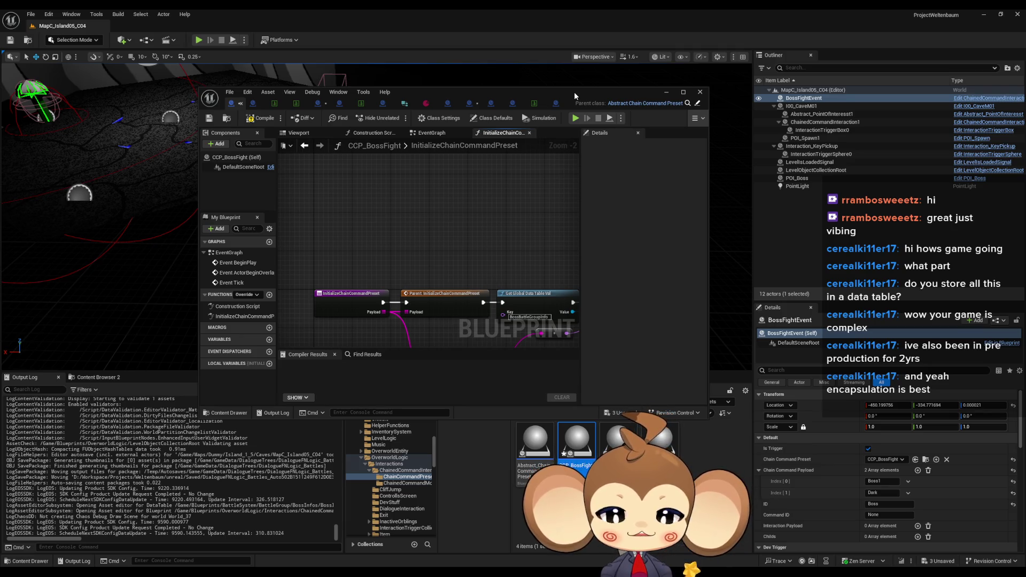
{"action": "double_click", "coordinate": [574, 92]}
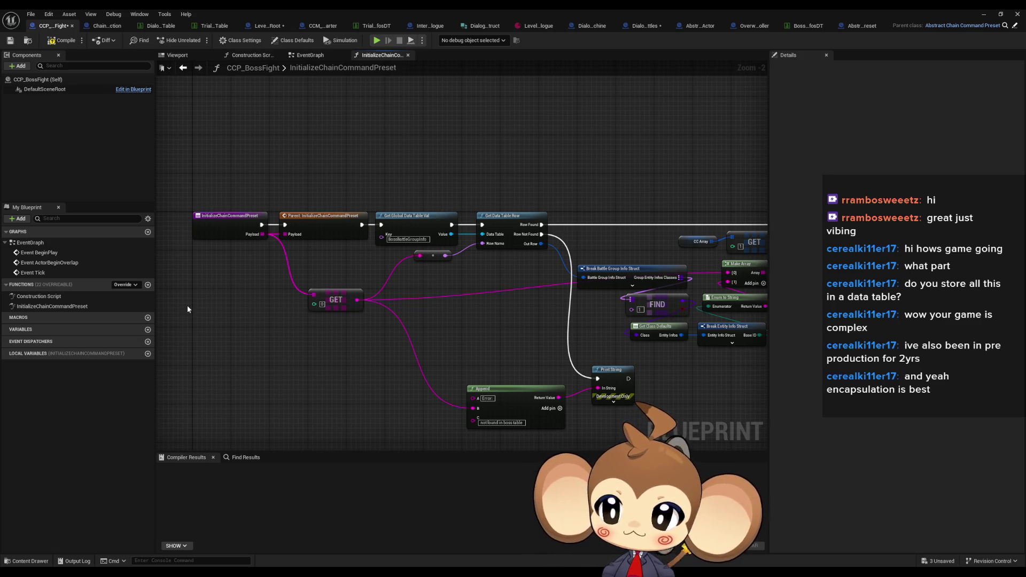
{"action": "left_click_drag", "start_coordinate": [390, 306], "coordinate": [360, 311]}
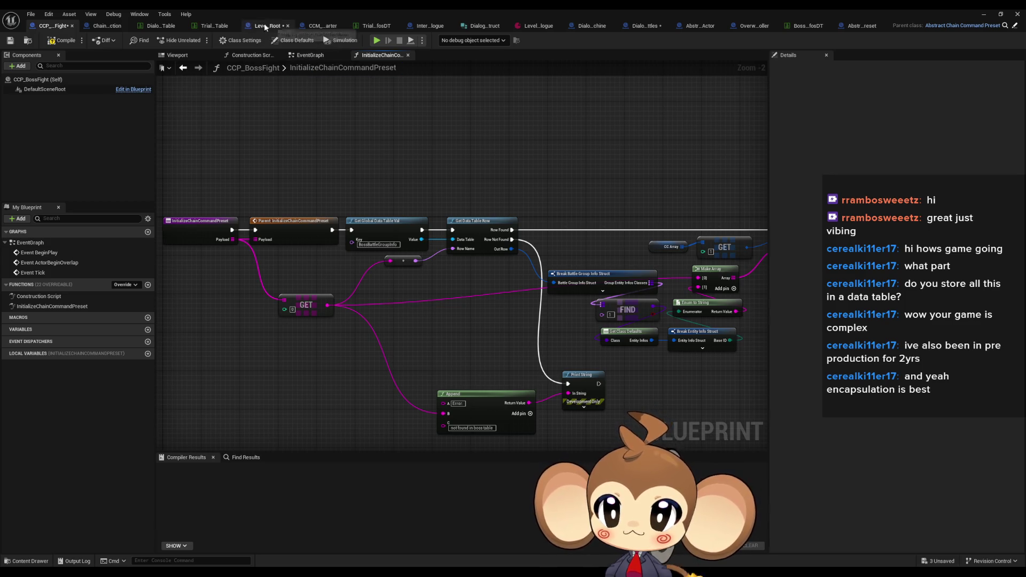
Step: Find references to EventCCInteractionToFireAtSpawn and jump to its uses in EventCCIsValid and RunExsistingStartCCInteraction
{"action": "left_click", "coordinate": [266, 27]}
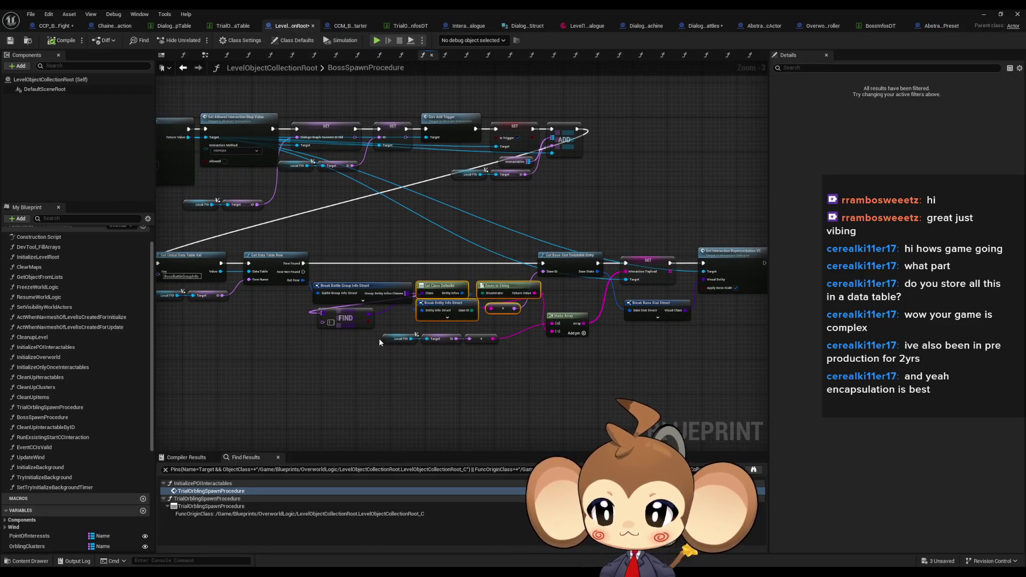
{"action": "scroll", "coordinate": [380, 338], "scroll_direction": "down", "scroll_amount": 1}
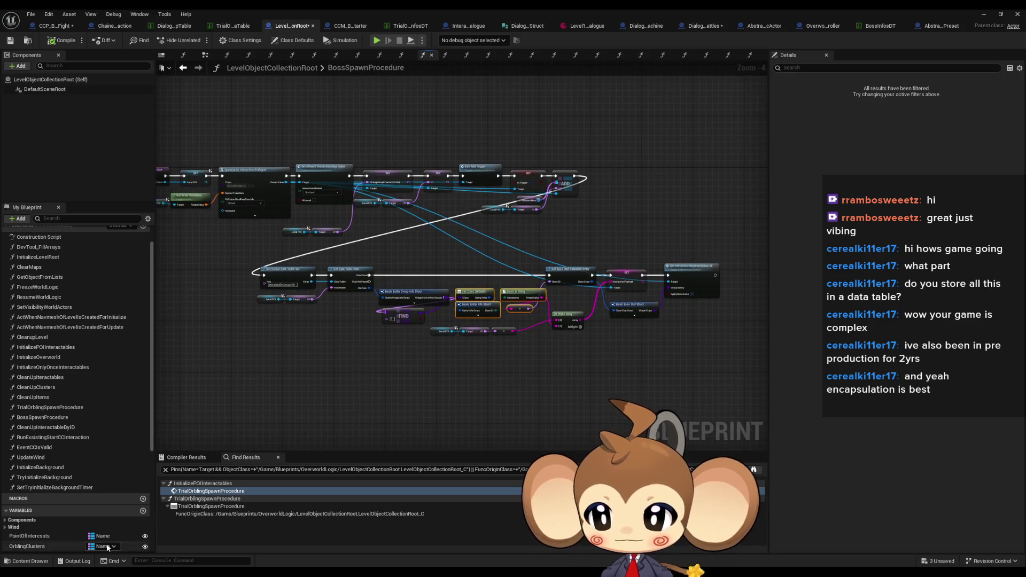
{"action": "scroll", "coordinate": [107, 546], "scroll_direction": "down", "scroll_amount": 5}
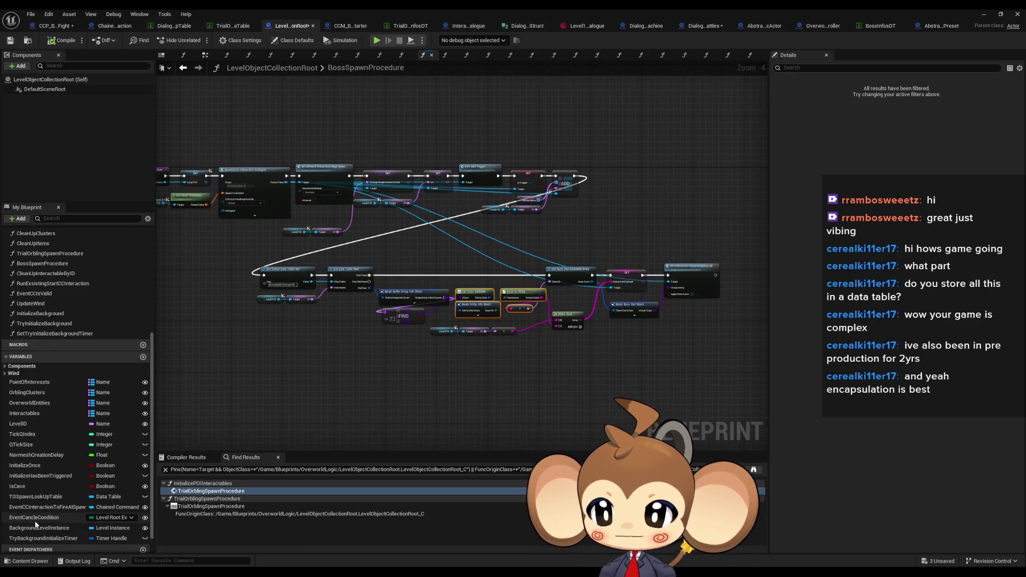
{"action": "left_click", "coordinate": [35, 507]}
{"action": "right_click", "coordinate": [35, 507]}
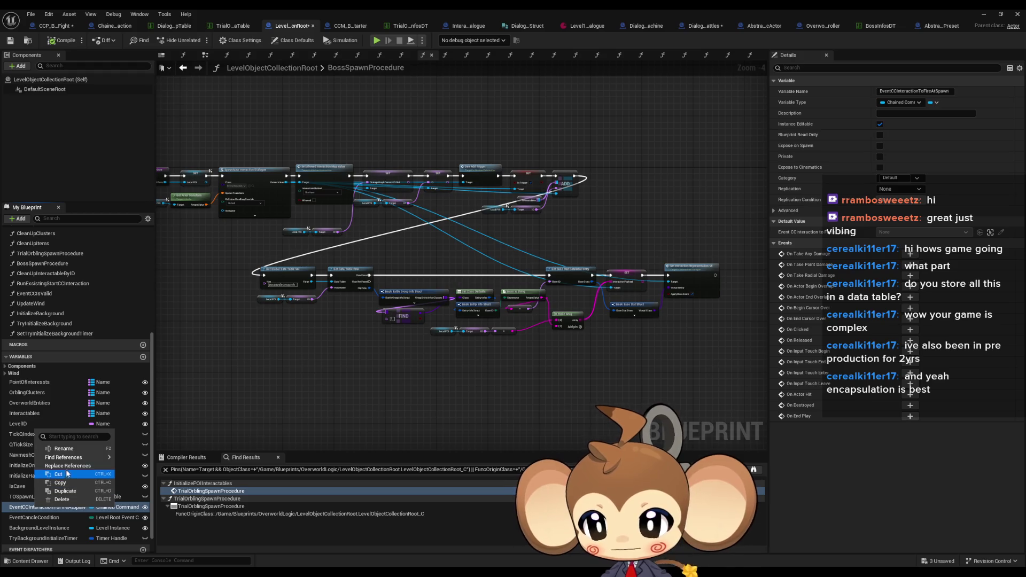
{"action": "mouse_move", "coordinate": [80, 458]}
{"action": "left_click", "coordinate": [161, 477]}
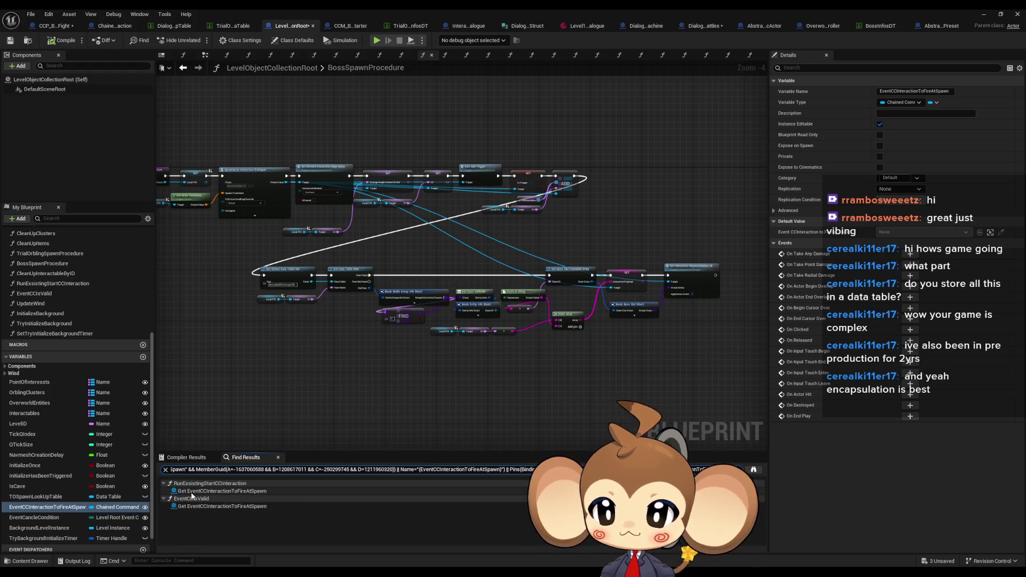
{"action": "left_click", "coordinate": [189, 507]}
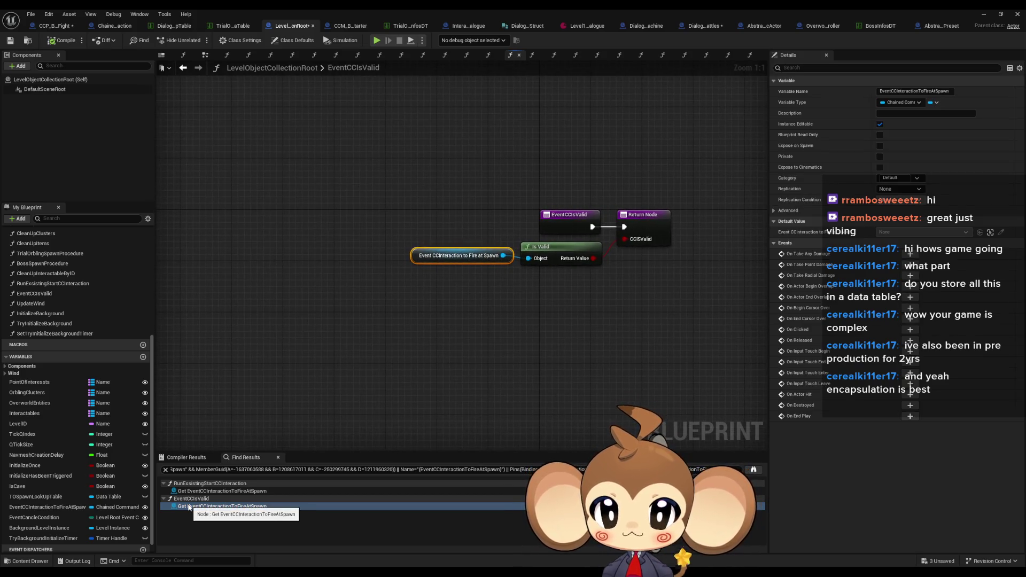
{"action": "left_click", "coordinate": [182, 491]}
Step: Inspect the DoInteraction function graph, then close it and return to LevelObjectCollectionRoot
{"action": "left_click", "coordinate": [457, 237]}
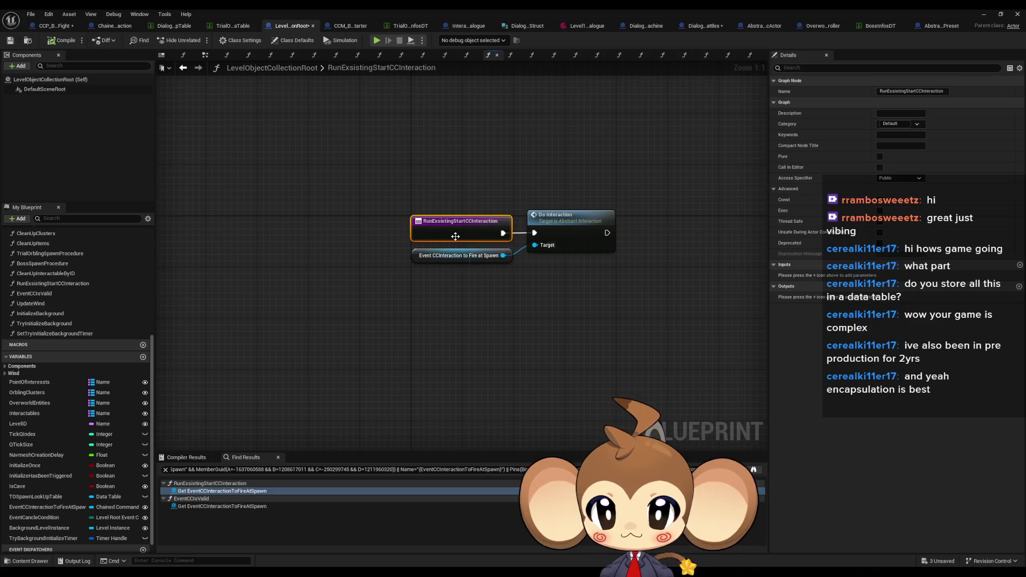
{"action": "left_click", "coordinate": [575, 236]}
{"action": "double_click", "coordinate": [575, 235]}
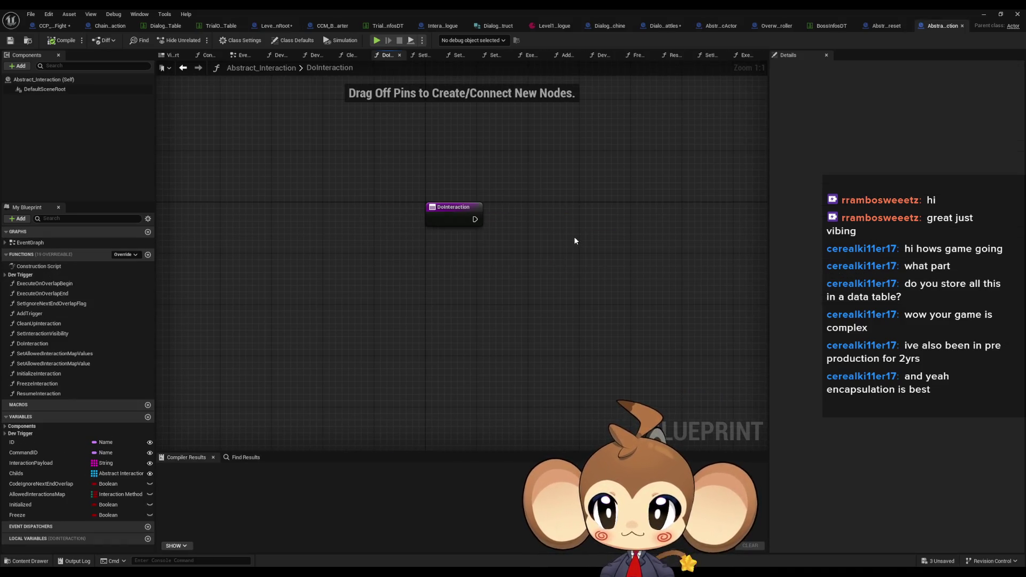
{"action": "middle_click", "coordinate": [941, 27]}
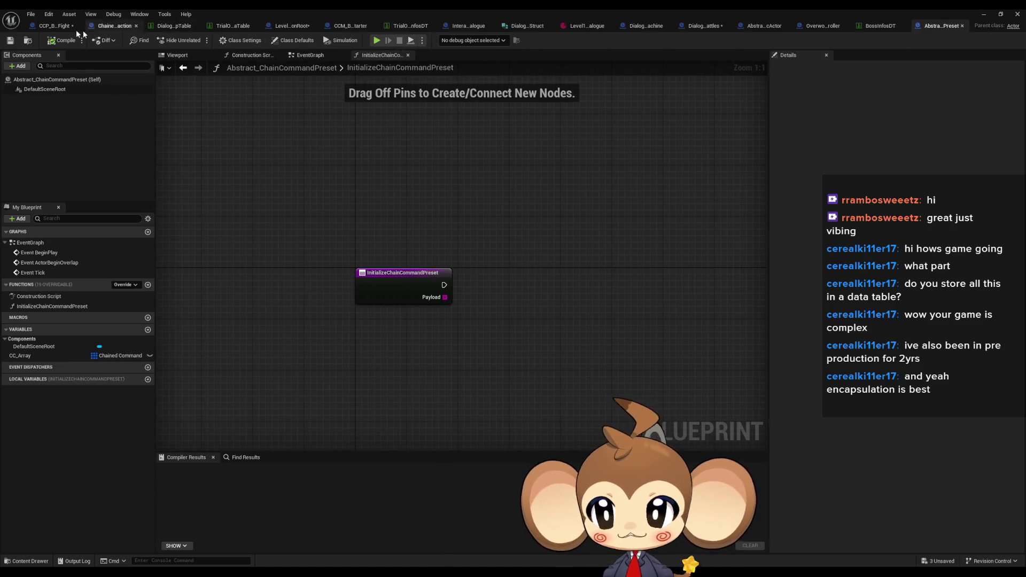
{"action": "left_click", "coordinate": [294, 28]}
Step: List references from the Event CCInteraction to Fire at Spawn node, then float the window aside
{"action": "left_click_drag", "start_coordinate": [480, 280], "coordinate": [416, 252]}
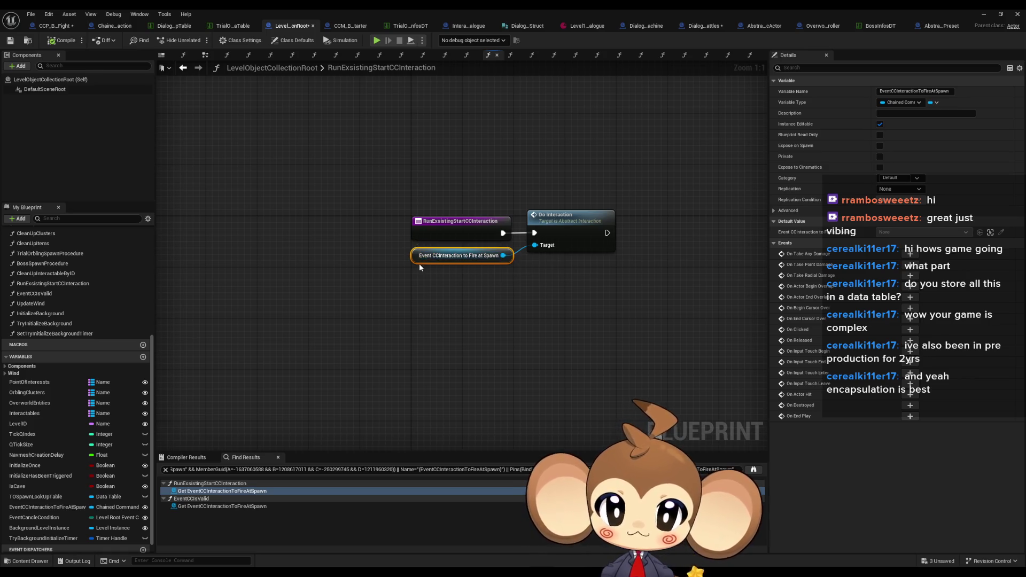
{"action": "right_click", "coordinate": [422, 261]}
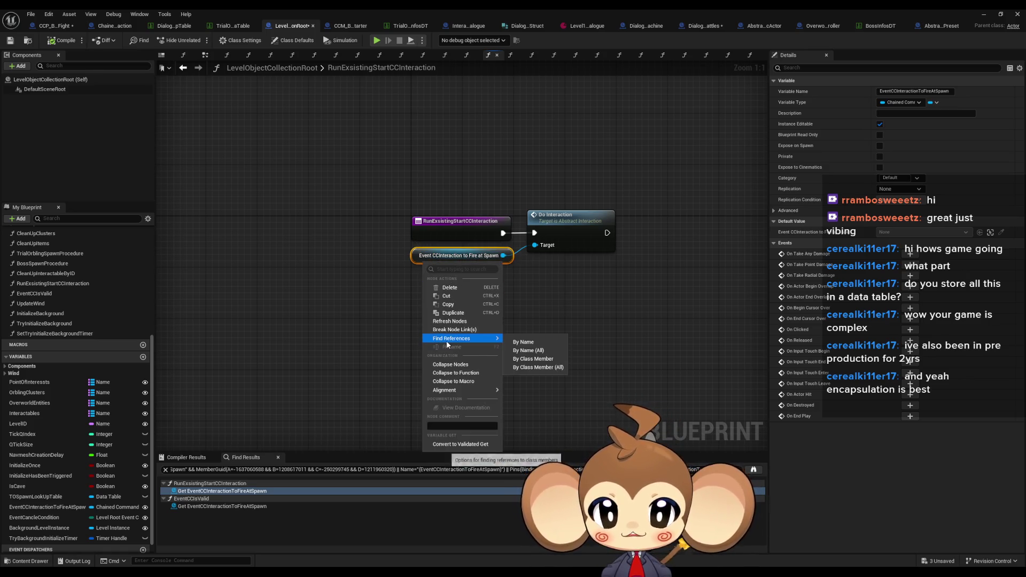
{"action": "left_click", "coordinate": [530, 368]}
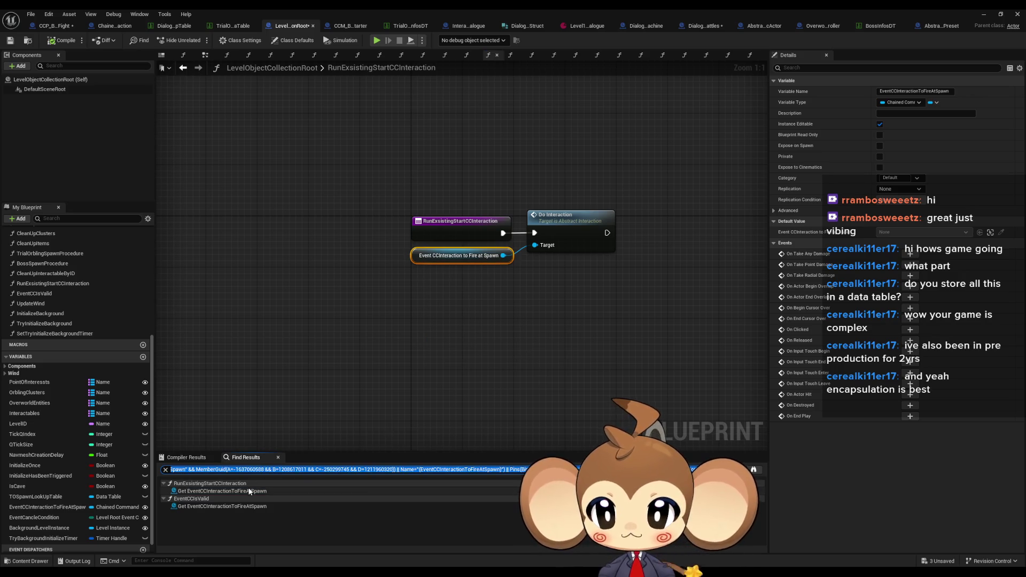
{"action": "left_click", "coordinate": [317, 389]}
{"action": "left_click", "coordinate": [413, 260]}
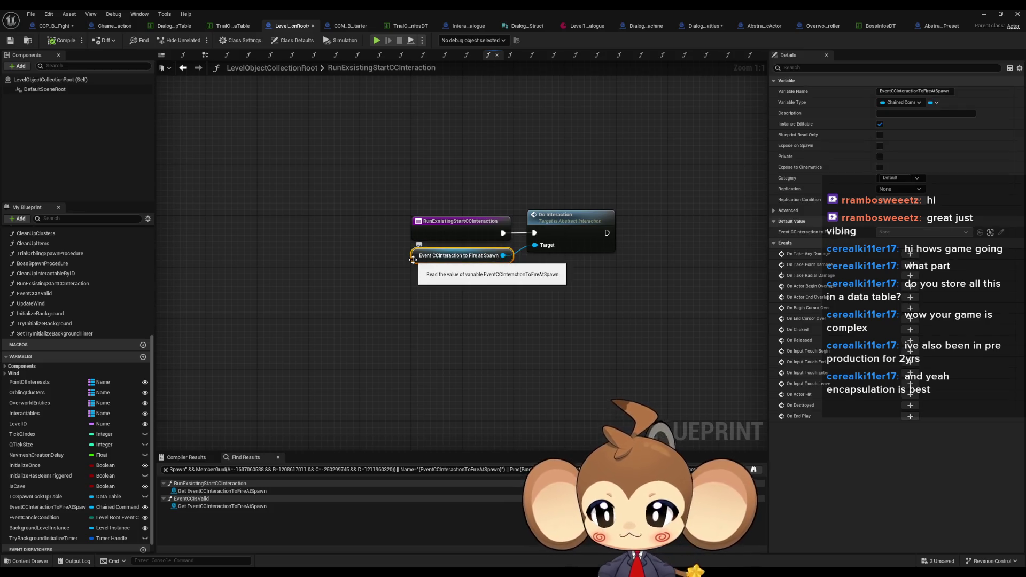
{"action": "scroll", "coordinate": [48, 527], "scroll_direction": "down", "scroll_amount": 1}
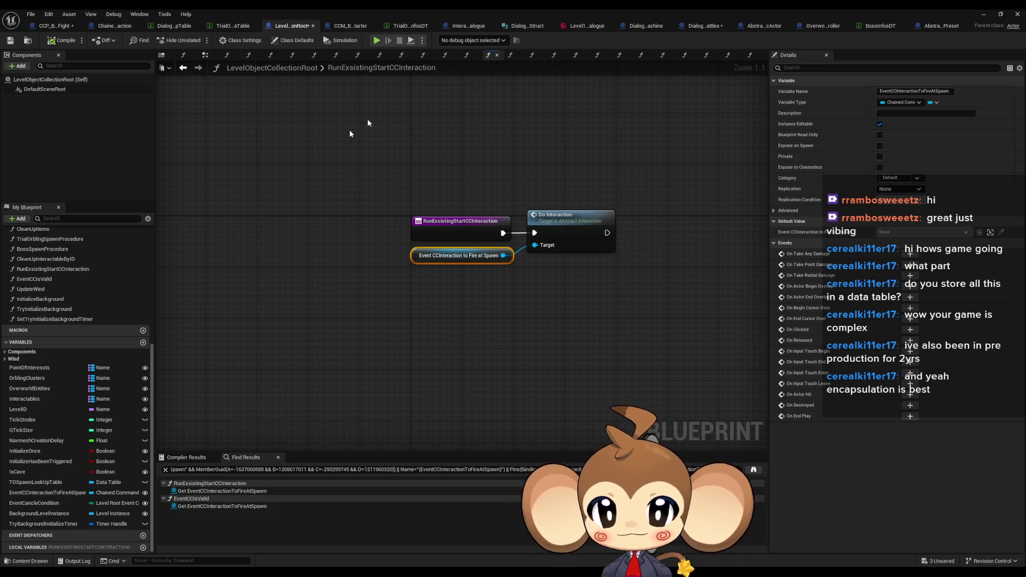
{"action": "double_click", "coordinate": [425, 8]}
{"action": "left_click_drag", "start_coordinate": [505, 90], "coordinate": [575, 317]}
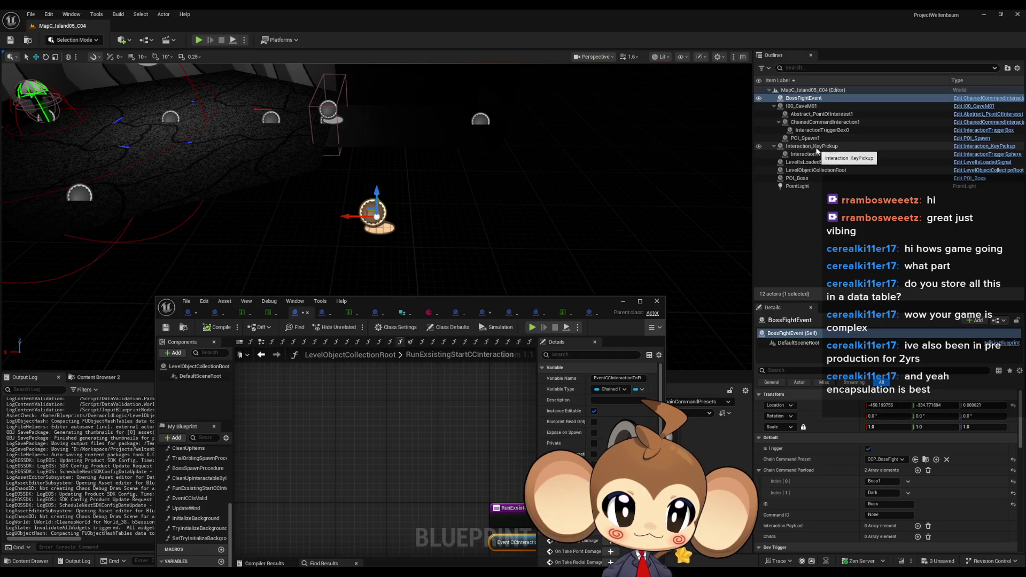
Step: Compare the Details of LevelObjectCollectionRoot and BossFightEvent in the level
{"action": "left_click", "coordinate": [828, 171]}
{"action": "scroll", "coordinate": [871, 404], "scroll_direction": "down", "scroll_amount": 3}
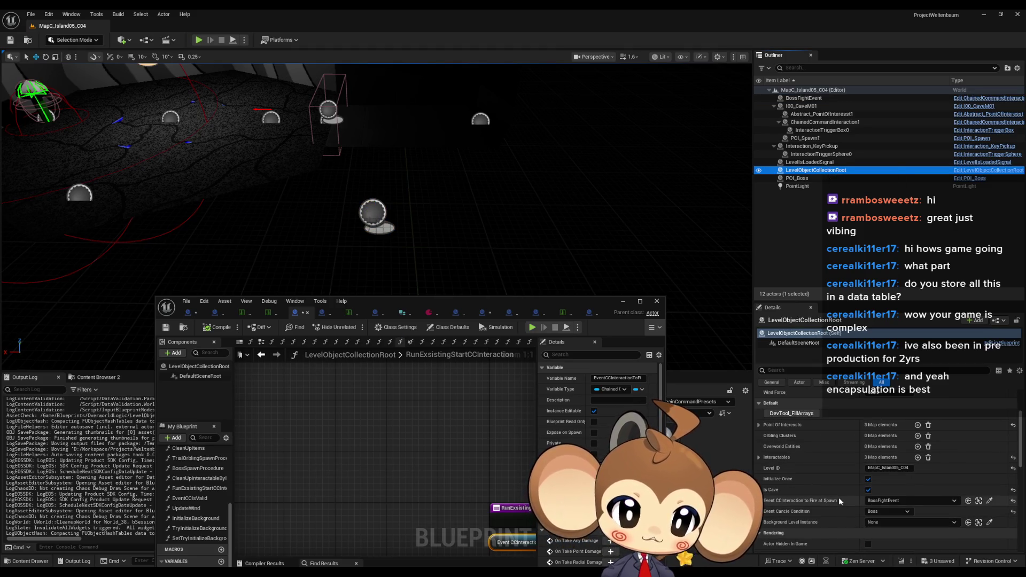
{"action": "left_click", "coordinate": [979, 501]}
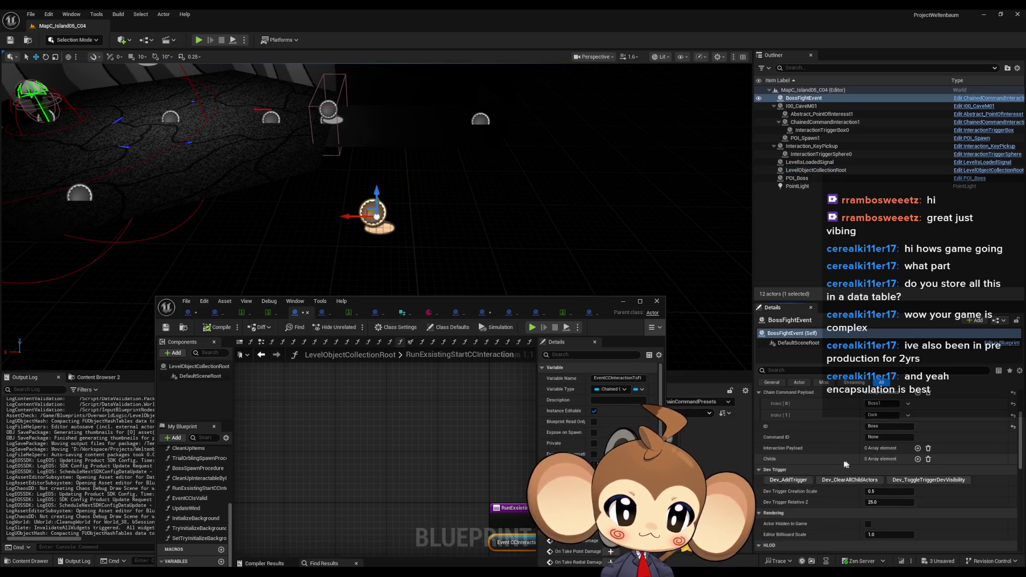
{"action": "scroll", "coordinate": [825, 461], "scroll_direction": "up", "scroll_amount": 1}
{"action": "scroll", "coordinate": [826, 461], "scroll_direction": "up", "scroll_amount": 1}
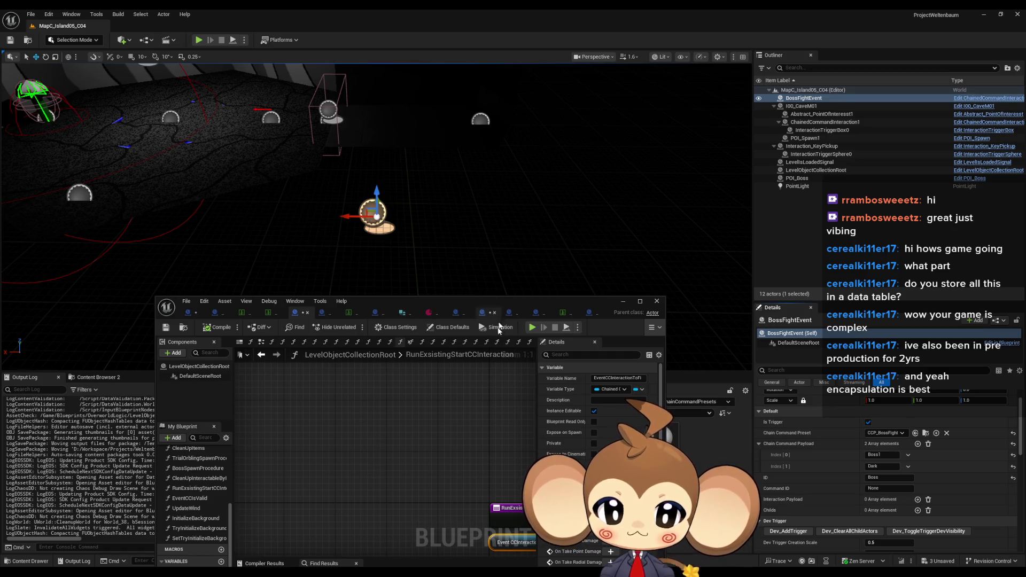
Step: Recheck both actors' Details, then select POI_Boss showing ID Boss1 and an empty Payload
{"action": "left_click_drag", "start_coordinate": [493, 470], "coordinate": [329, 415]}
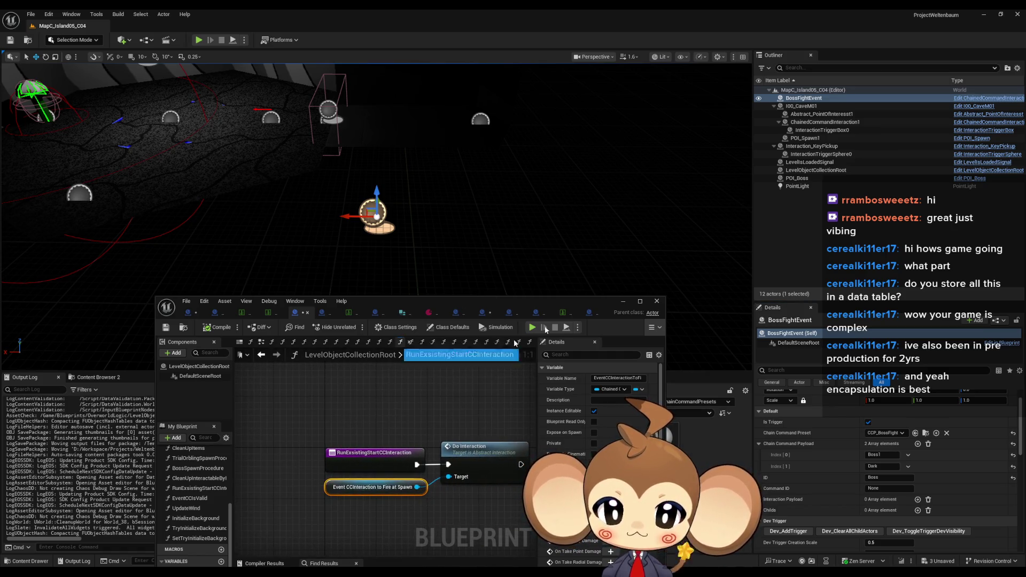
{"action": "left_click", "coordinate": [822, 170]}
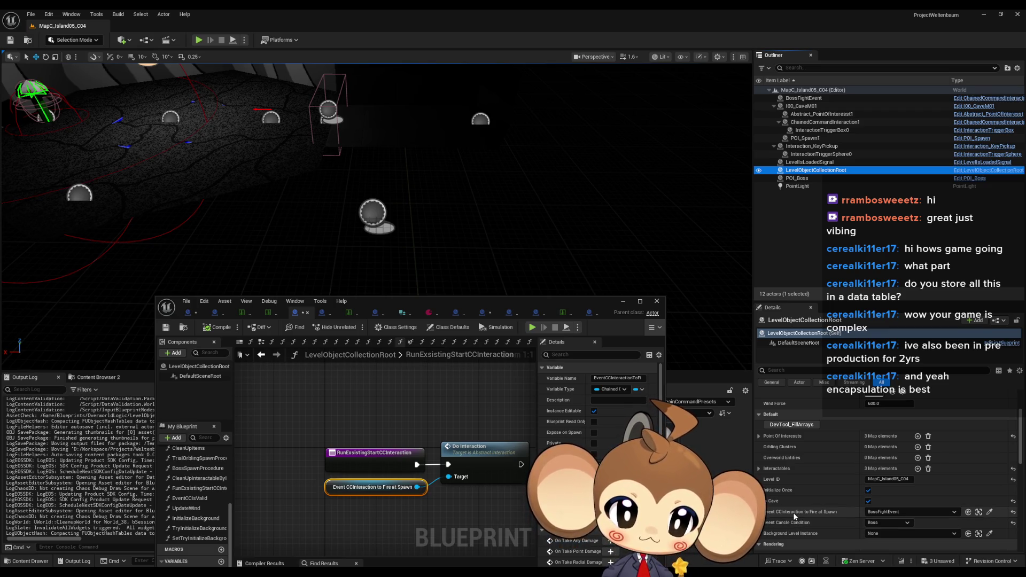
{"action": "left_click", "coordinate": [981, 516]}
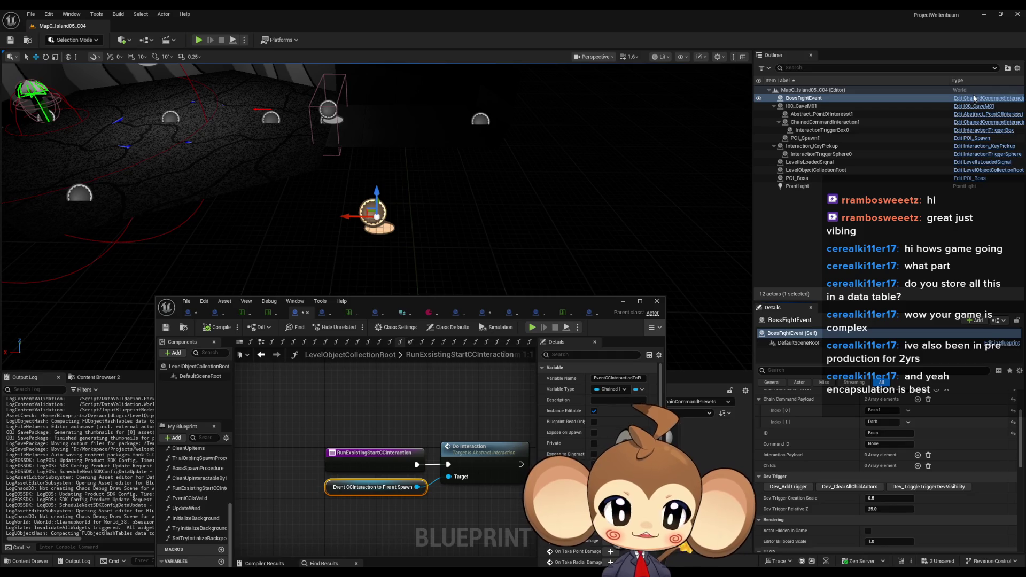
{"action": "scroll", "coordinate": [907, 423], "scroll_direction": "up", "scroll_amount": 3}
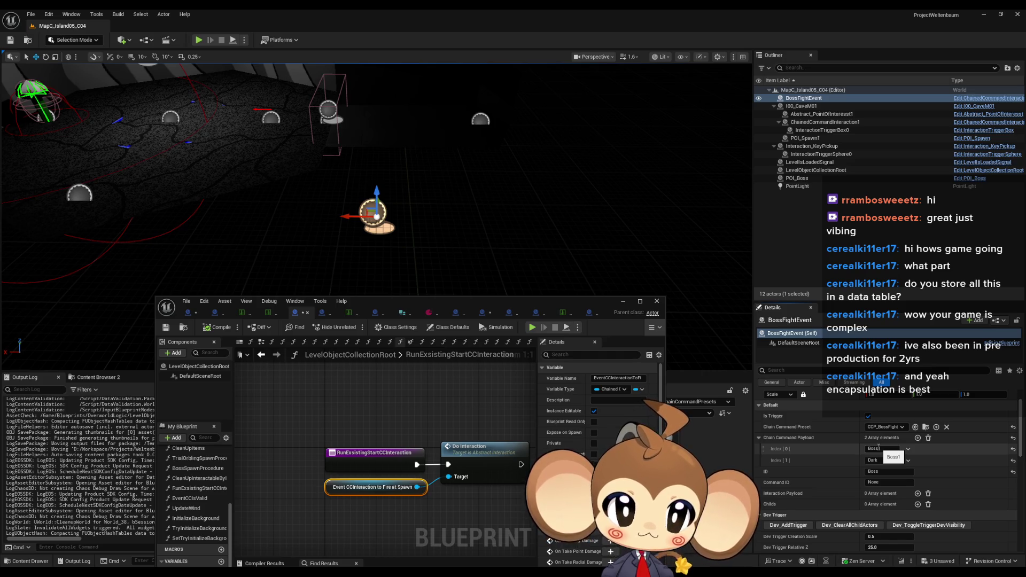
{"action": "left_click", "coordinate": [80, 193]}
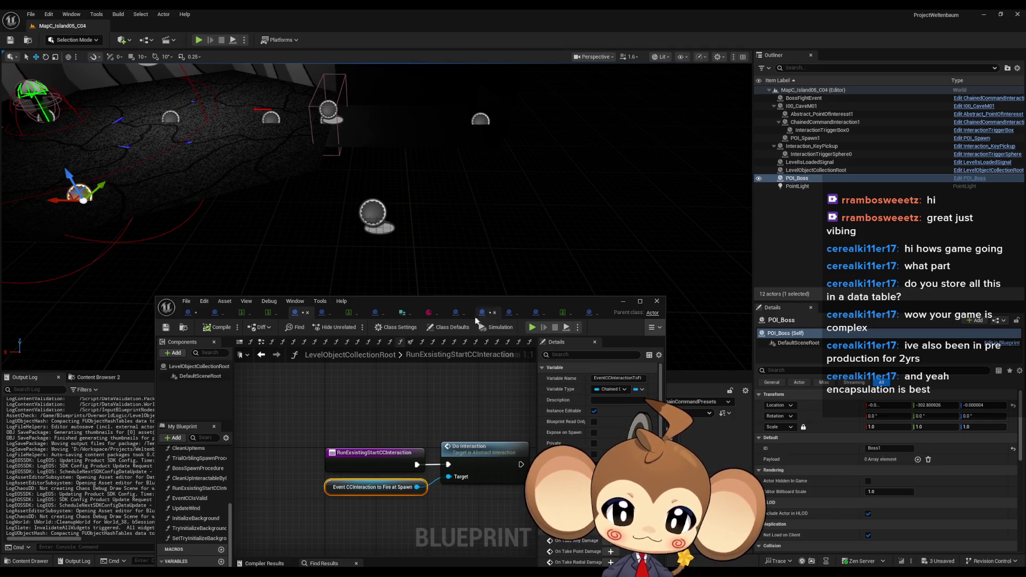
{"action": "left_click_drag", "start_coordinate": [399, 305], "coordinate": [408, 233]}
{"action": "double_click", "coordinate": [408, 233]}
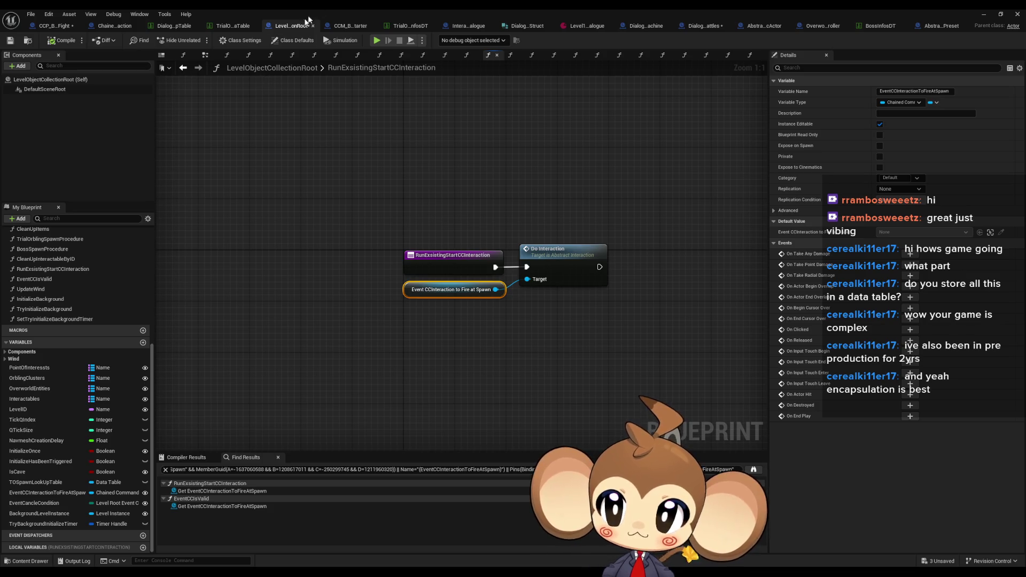
{"action": "double_click", "coordinate": [332, 9]}
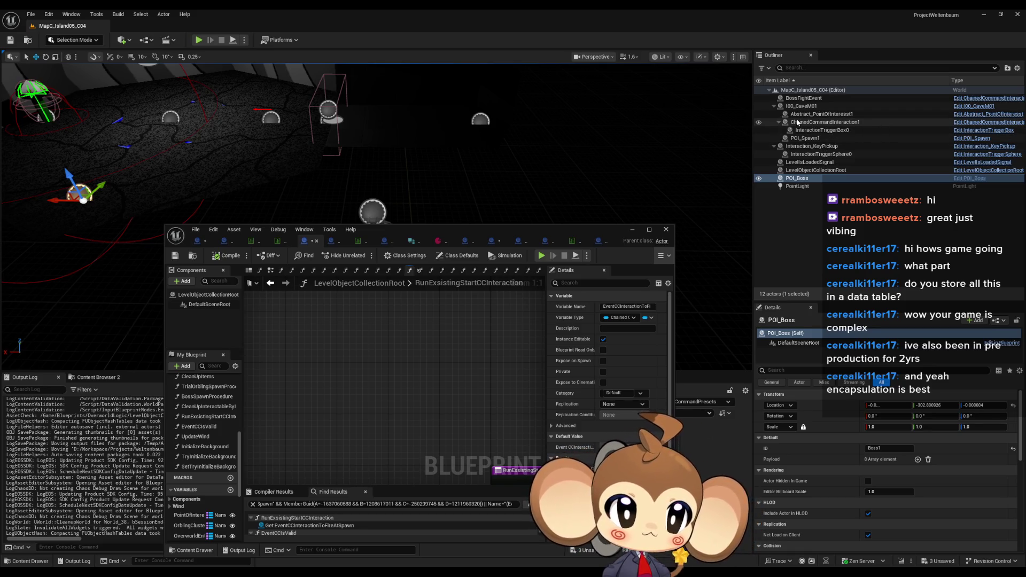
Step: Open LevelObjectCollectionRoot's DoInteraction graph, then restore the editor to a floating window
{"action": "double_click", "coordinate": [476, 229]}
{"action": "left_click", "coordinate": [46, 26]}
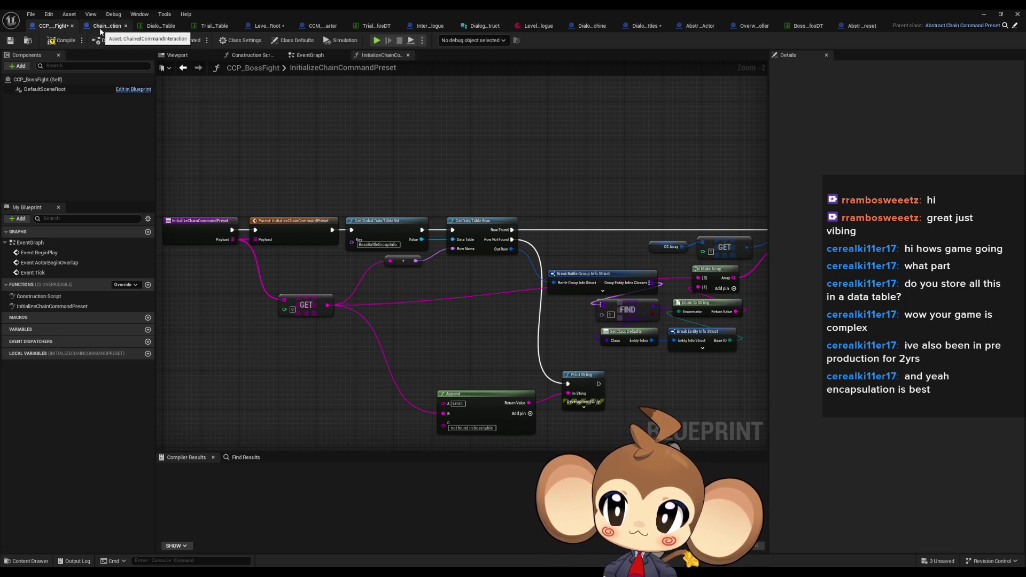
{"action": "left_click", "coordinate": [267, 25]}
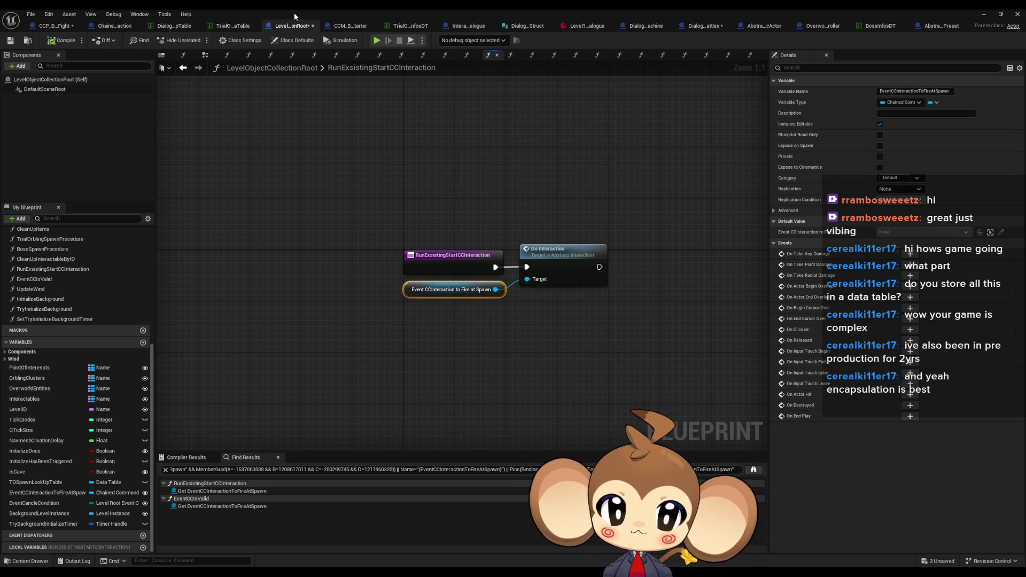
{"action": "double_click", "coordinate": [550, 257]}
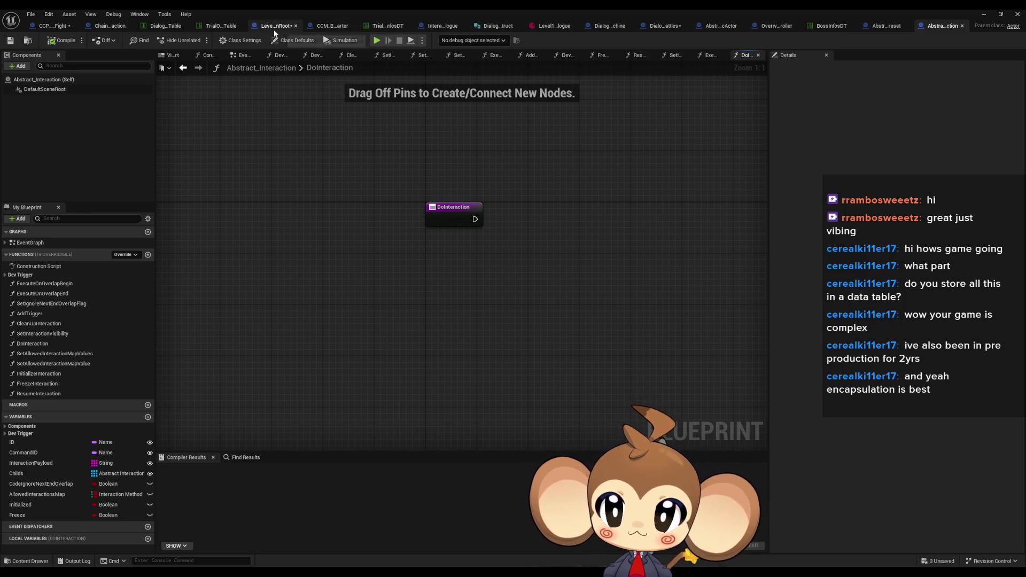
{"action": "double_click", "coordinate": [307, 8]}
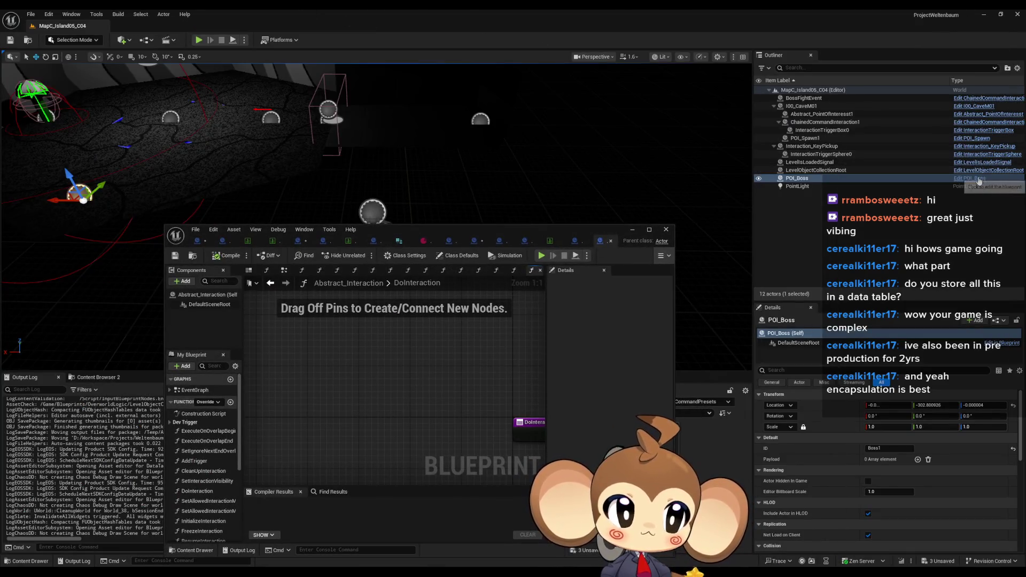
Step: Inspect ChainedCommandInteraction's DoInteraction and Execute Next Modules, then return to CCP_BossFight's graph
{"action": "left_click", "coordinate": [976, 101]}
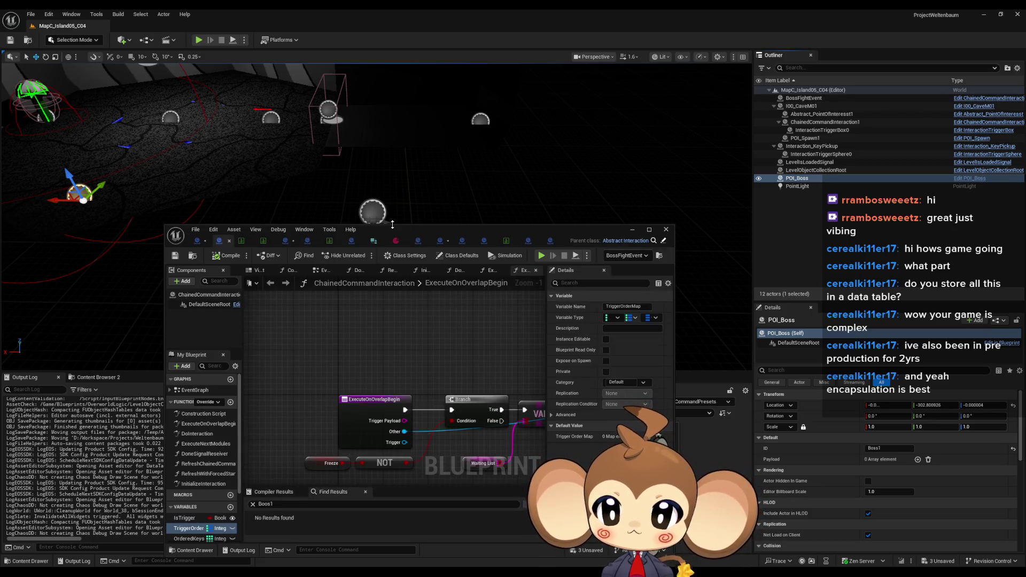
{"action": "left_click", "coordinate": [202, 434]}
{"action": "left_click_drag", "start_coordinate": [454, 377], "coordinate": [331, 325]}
{"action": "left_click", "coordinate": [445, 395]}
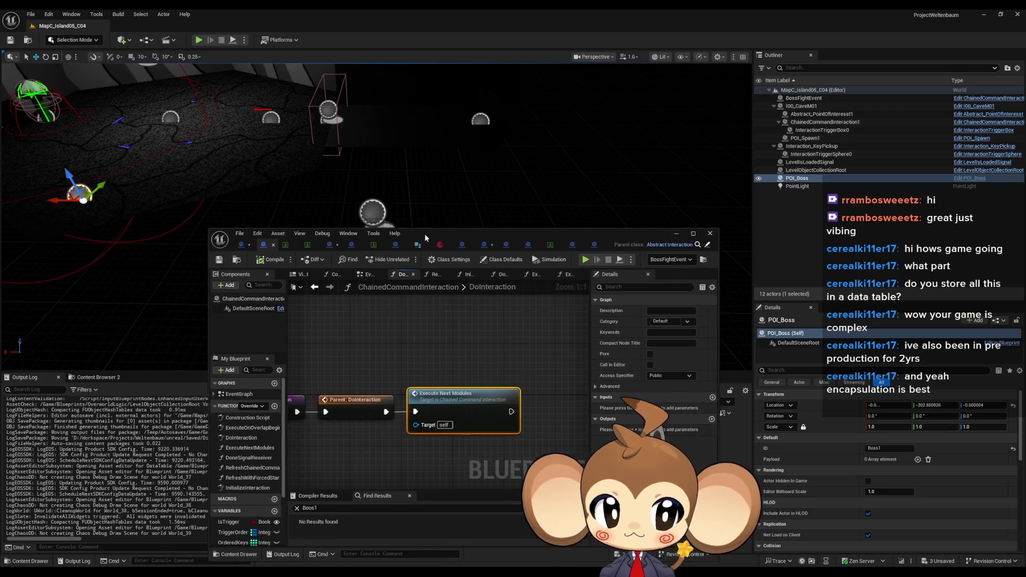
{"action": "double_click", "coordinate": [403, 221]}
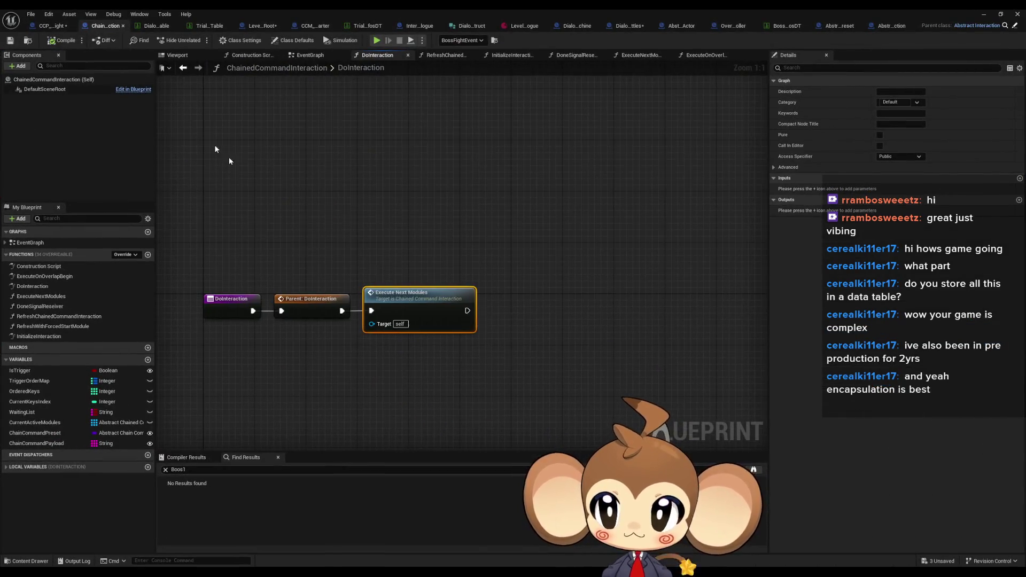
{"action": "left_click", "coordinate": [33, 26]}
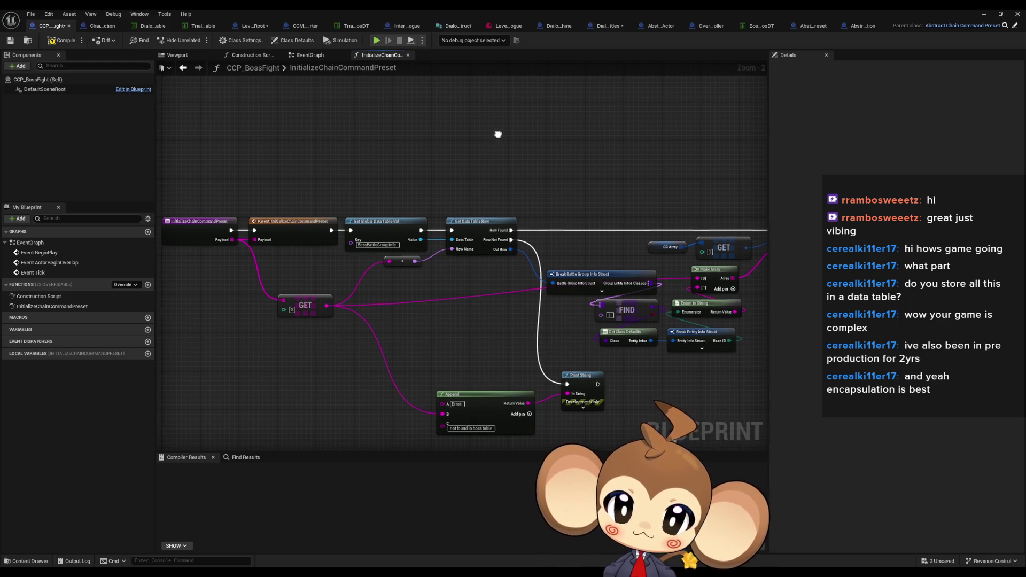
{"action": "left_click_drag", "start_coordinate": [467, 102], "coordinate": [340, 122]}
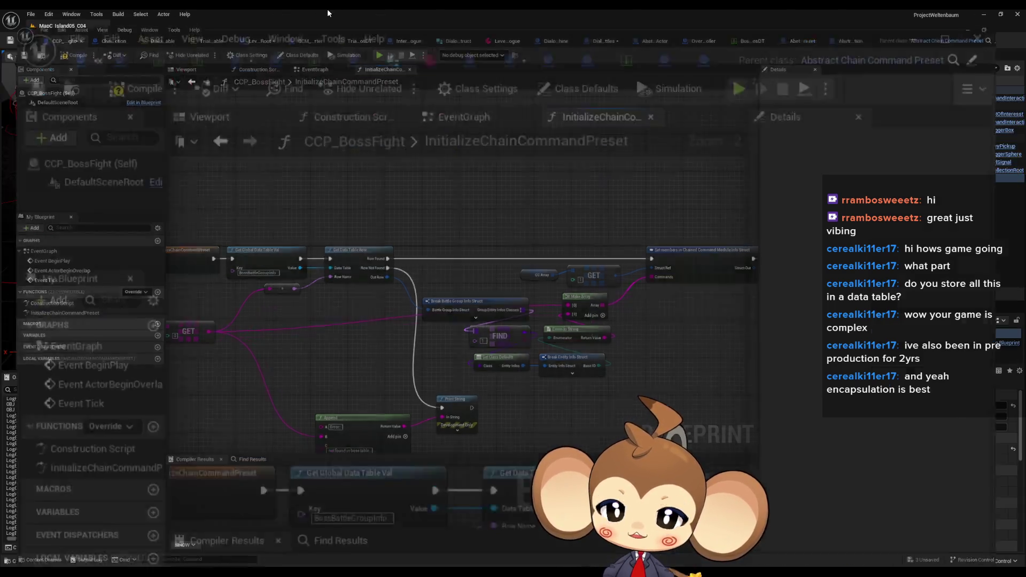
Step: Search all content for 'boss' and open the BossFight dialogue asset
{"action": "double_click", "coordinate": [327, 8]}
{"action": "left_click", "coordinate": [556, 402]}
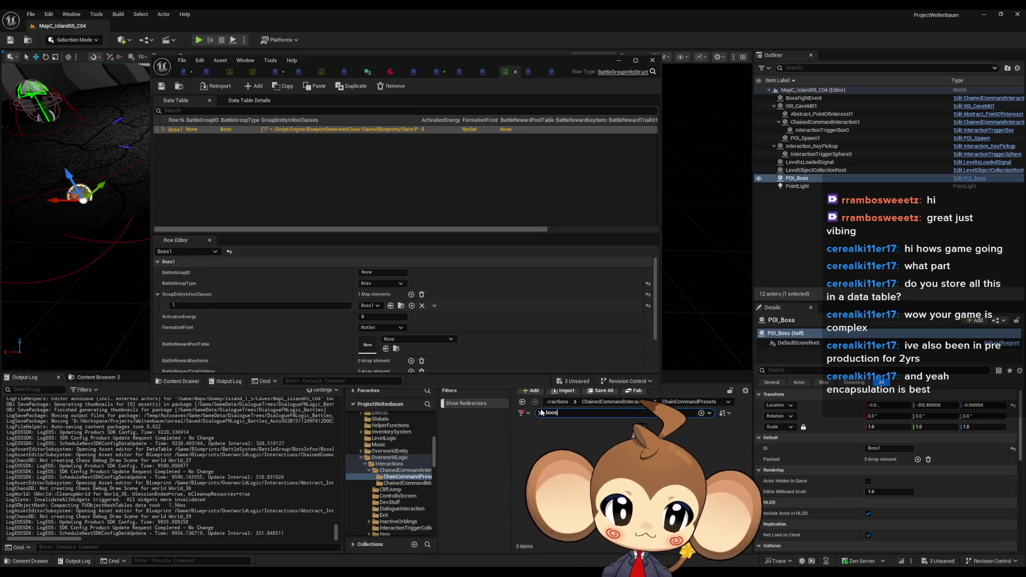
{"action": "left_click", "coordinate": [562, 402]}
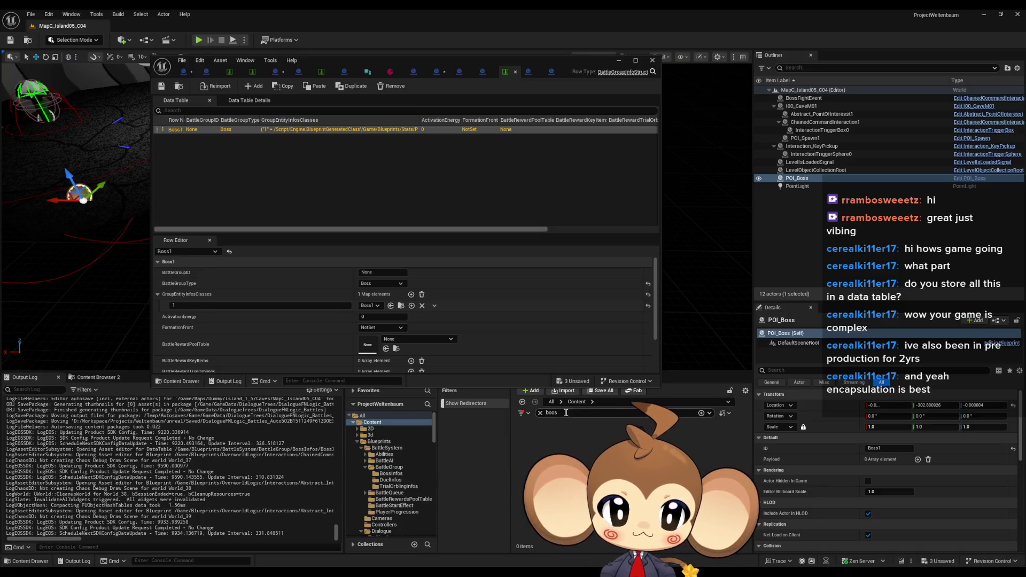
{"action": "key", "text": "BackSpace"}
{"action": "key", "text": "BackSpace"}
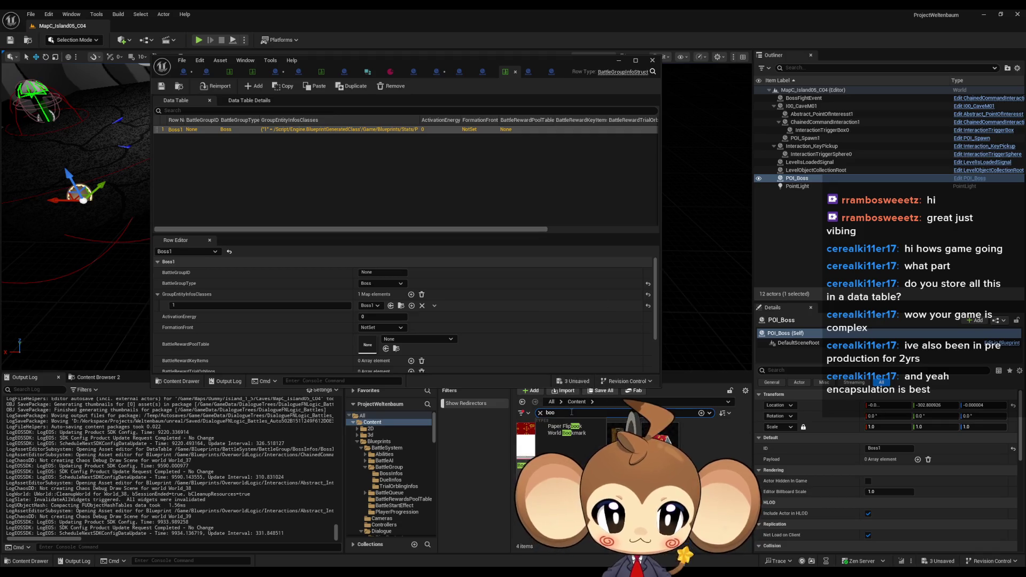
{"action": "type", "text": "ss"}
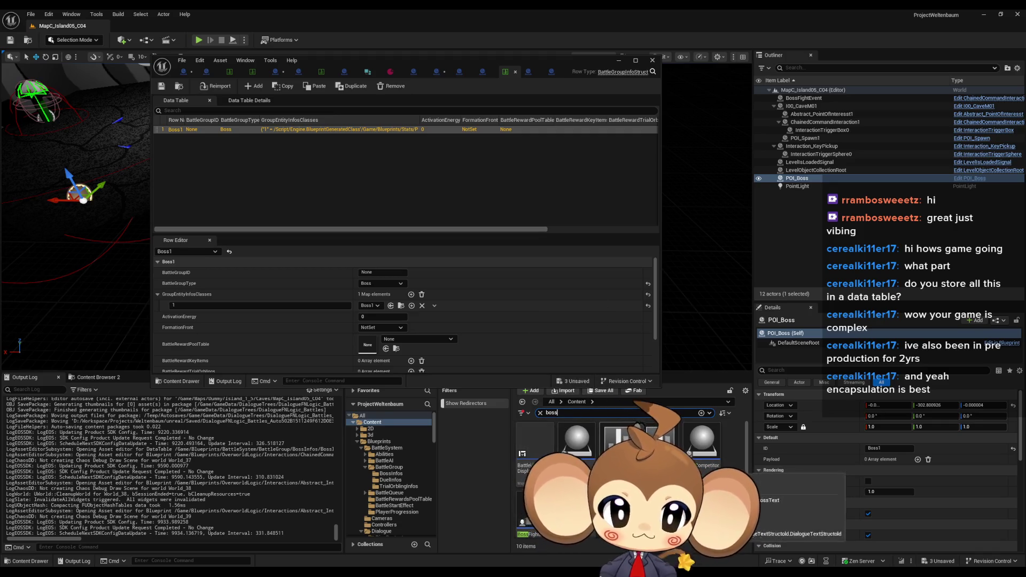
{"action": "left_click", "coordinate": [534, 513]}
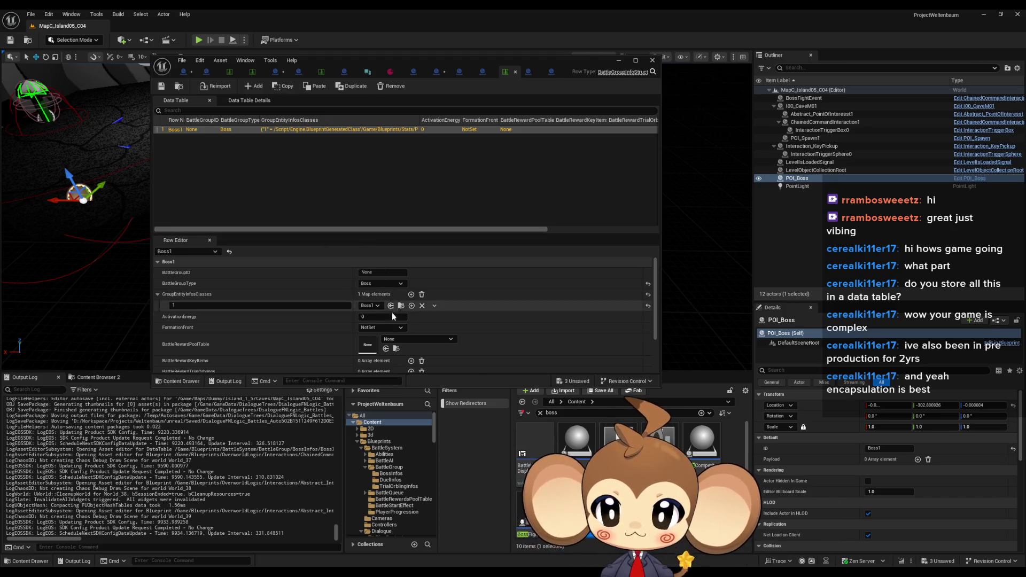
Step: Review the dialogue table rows, showing Boss1_1's CloseDialogue and Battle instructions
{"action": "scroll", "coordinate": [403, 338], "scroll_direction": "down", "scroll_amount": 2}
{"action": "scroll", "coordinate": [403, 339], "scroll_direction": "up", "scroll_amount": 2}
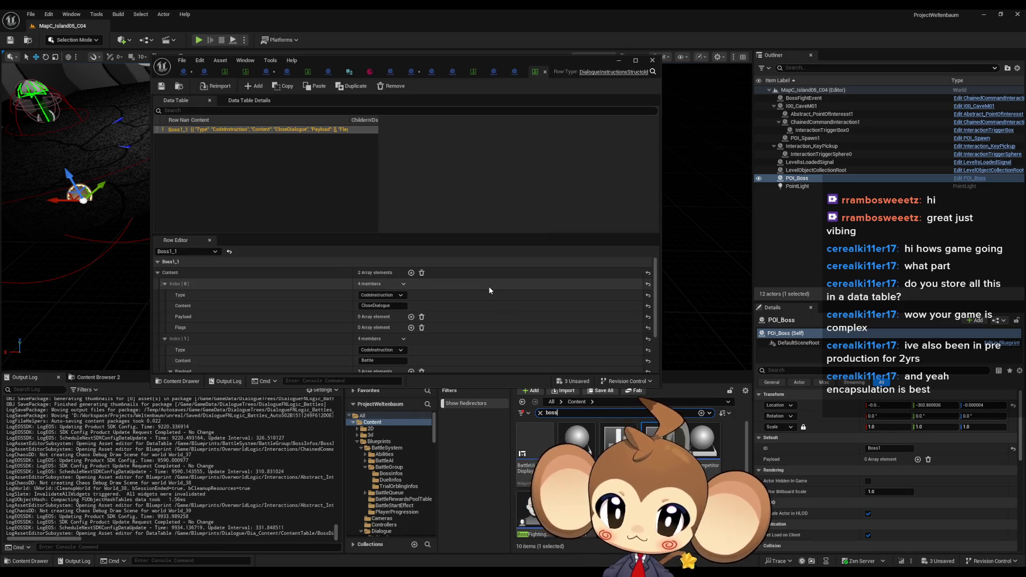
{"action": "scroll", "coordinate": [469, 298], "scroll_direction": "down", "scroll_amount": 3}
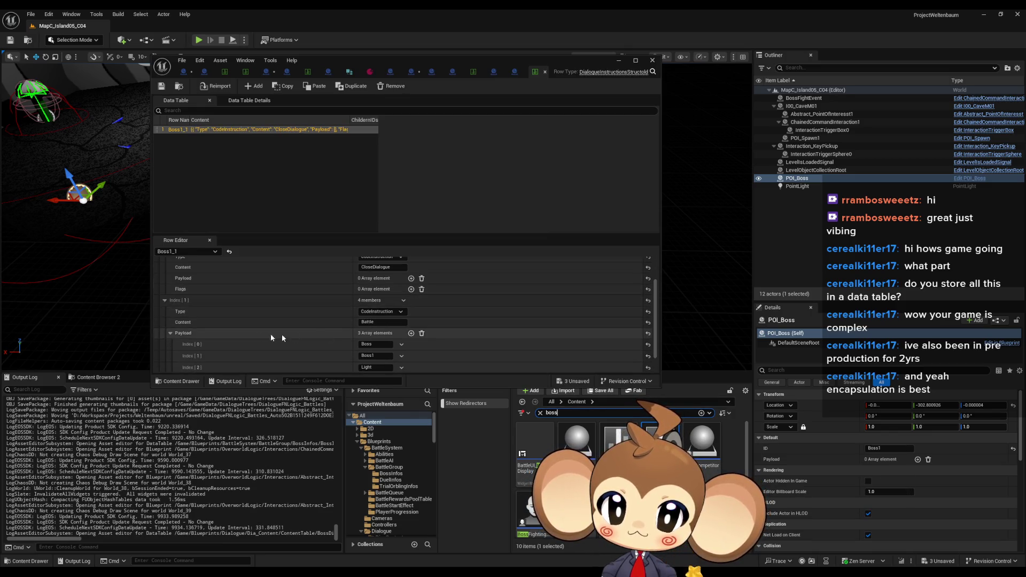
{"action": "scroll", "coordinate": [368, 330], "scroll_direction": "down", "scroll_amount": 2}
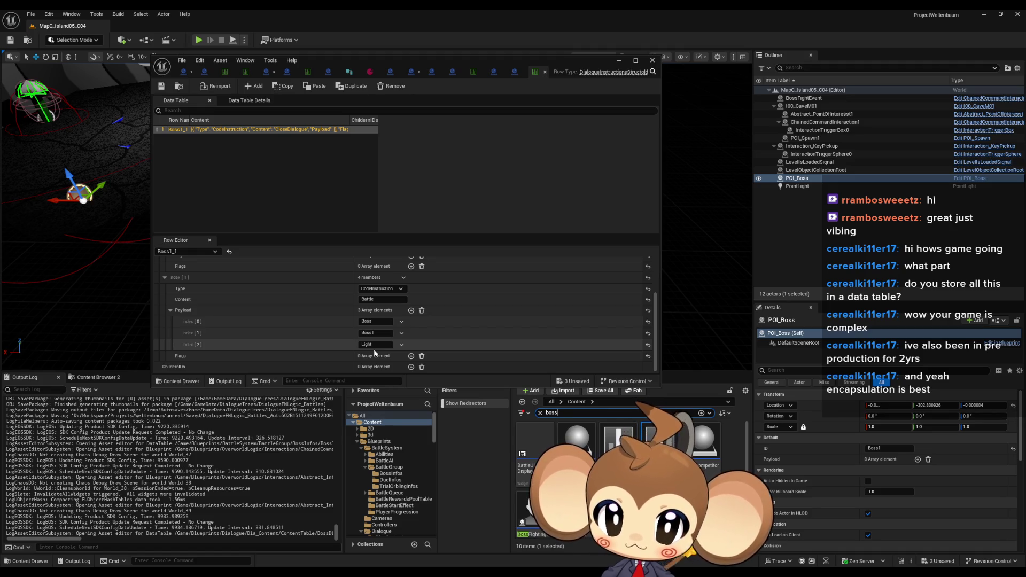
{"action": "scroll", "coordinate": [372, 344], "scroll_direction": "up", "scroll_amount": 5}
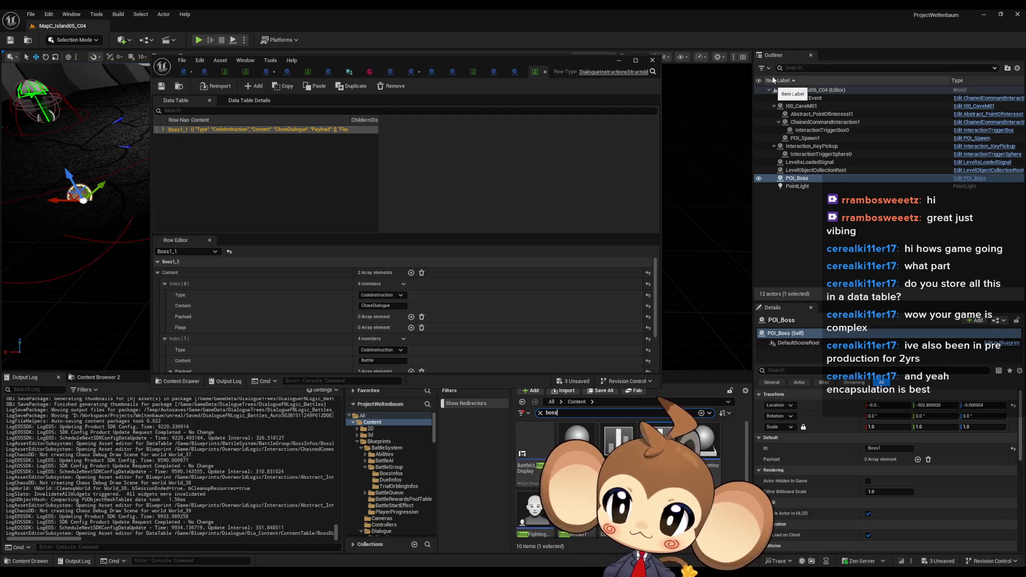
{"action": "mouse_move", "coordinate": [549, 60]}
{"action": "left_mouse_down"}
{"action": "mouse_move", "coordinate": [529, 48]}
{"action": "mouse_move", "coordinate": [559, 62]}
{"action": "mouse_move", "coordinate": [603, 207]}
{"action": "mouse_move", "coordinate": [595, 347]}
{"action": "mouse_move", "coordinate": [545, 353]}
{"action": "mouse_move", "coordinate": [535, 340]}
{"action": "left_mouse_up"}
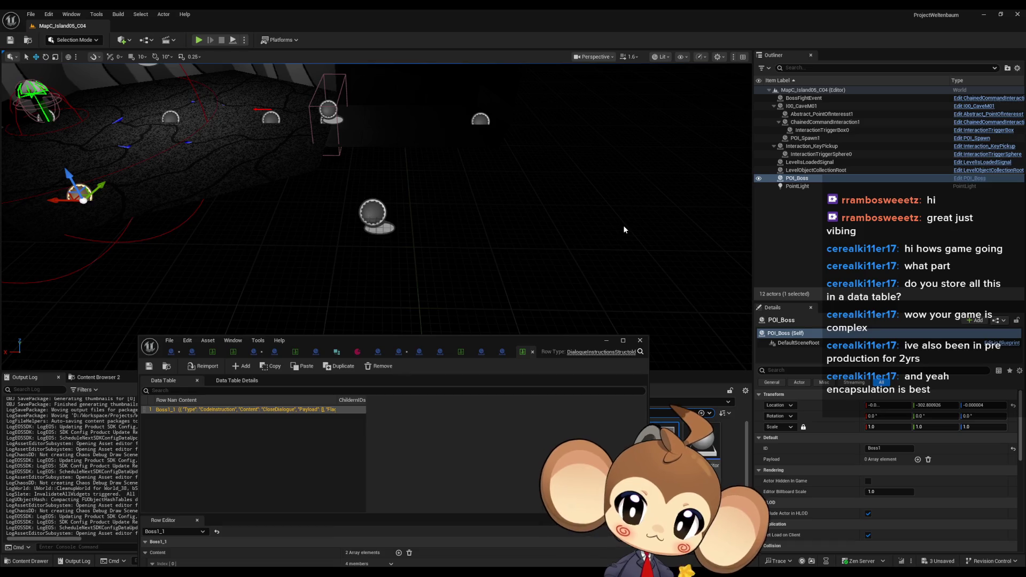
{"action": "left_click_drag", "start_coordinate": [467, 342], "coordinate": [476, 169]}
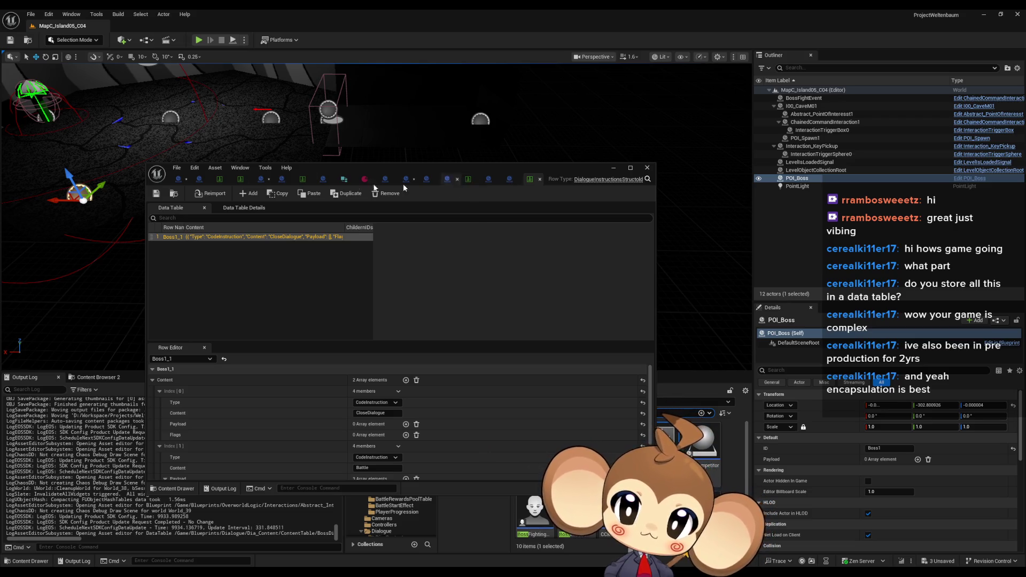
Step: Compare TrialOrblingInfosDT and the spawn table against BossFightEvent, then maximize the spawn table editor
{"action": "left_click", "coordinate": [302, 180]}
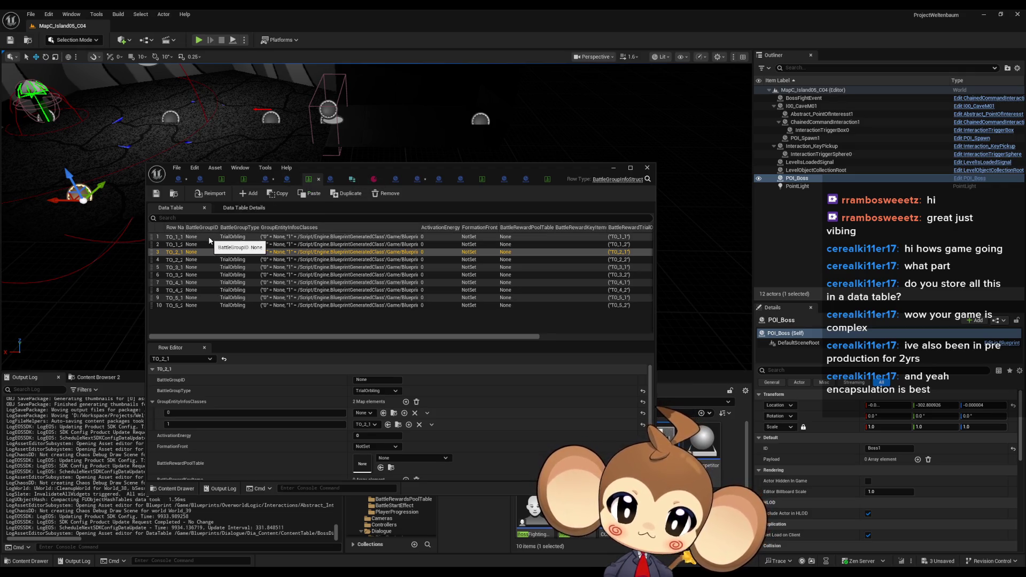
{"action": "left_click", "coordinate": [247, 182]}
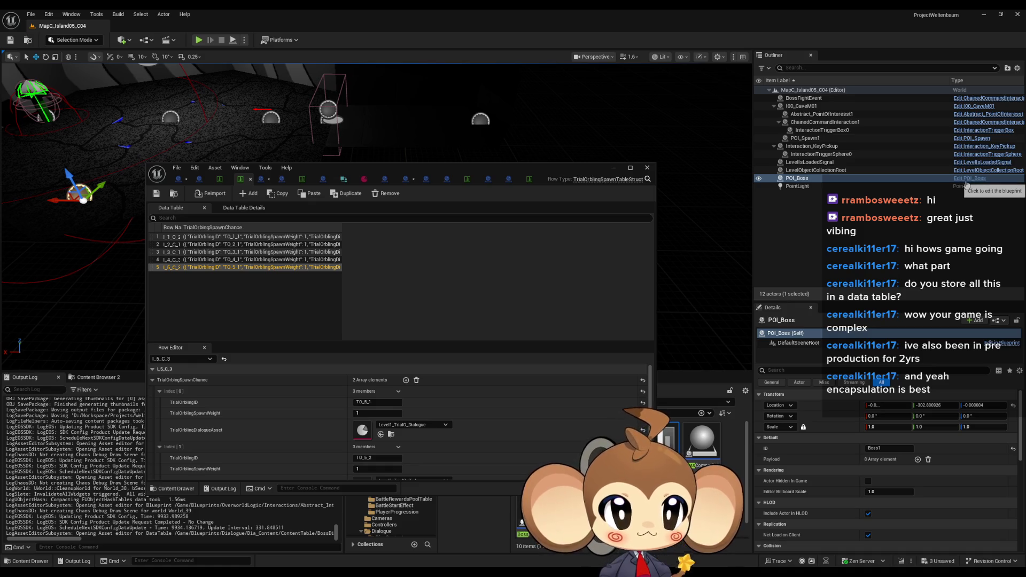
{"action": "left_click", "coordinate": [830, 98]}
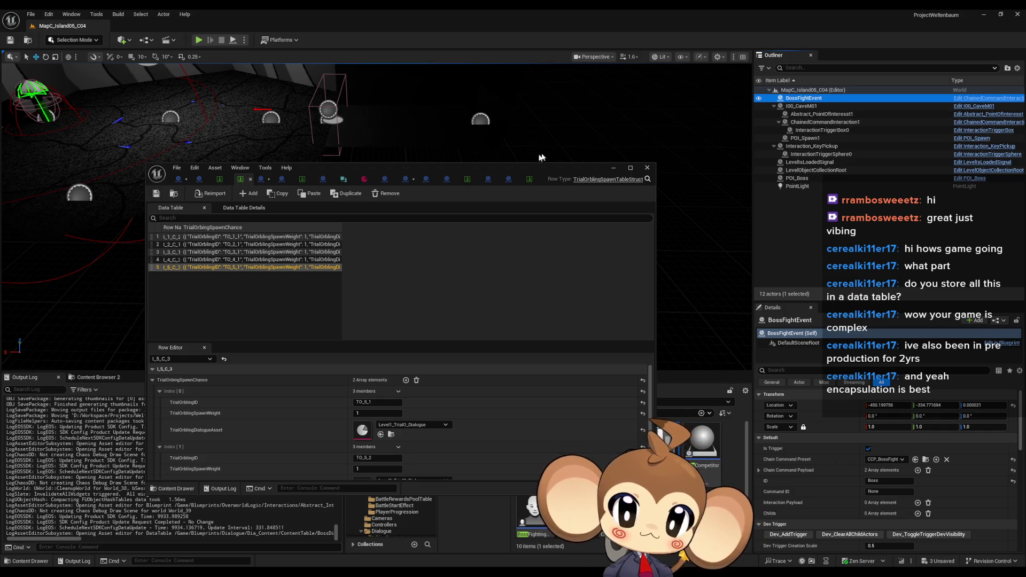
{"action": "mouse_move", "coordinate": [444, 164]}
{"action": "left_mouse_down"}
{"action": "mouse_move", "coordinate": [512, 248]}
{"action": "mouse_move", "coordinate": [567, 233]}
{"action": "left_mouse_up"}
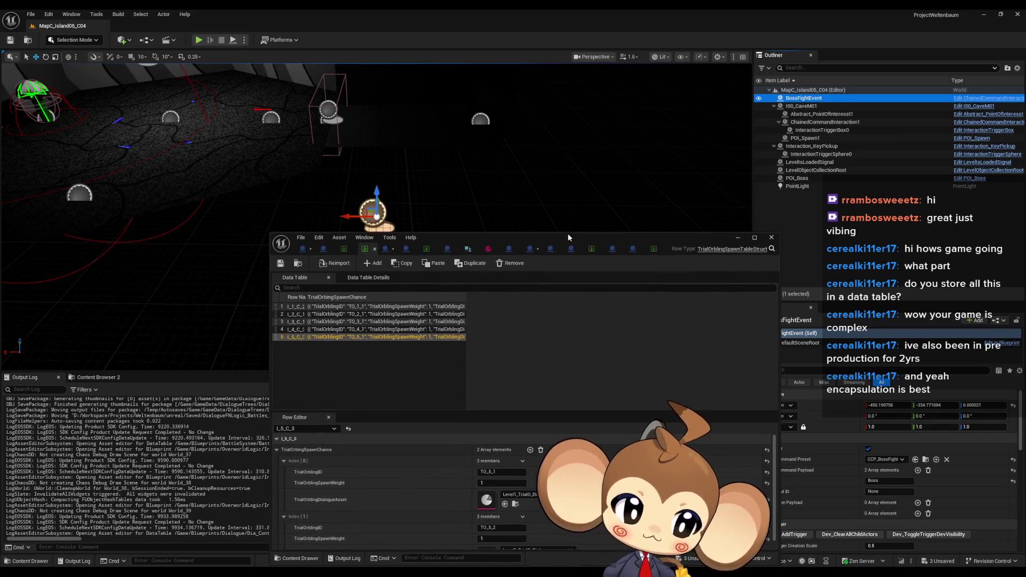
{"action": "double_click", "coordinate": [567, 233]}
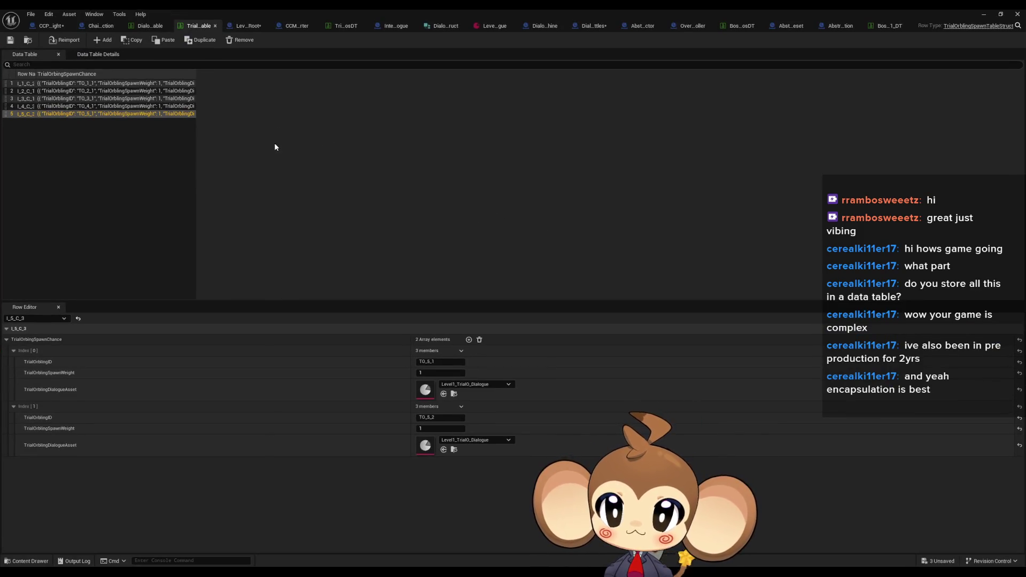
Step: Open LevelObjectCollectionRoot's BossSpawnProcedure graph and inspect the Get Global Data Table Val node
{"action": "left_click", "coordinate": [252, 26]}
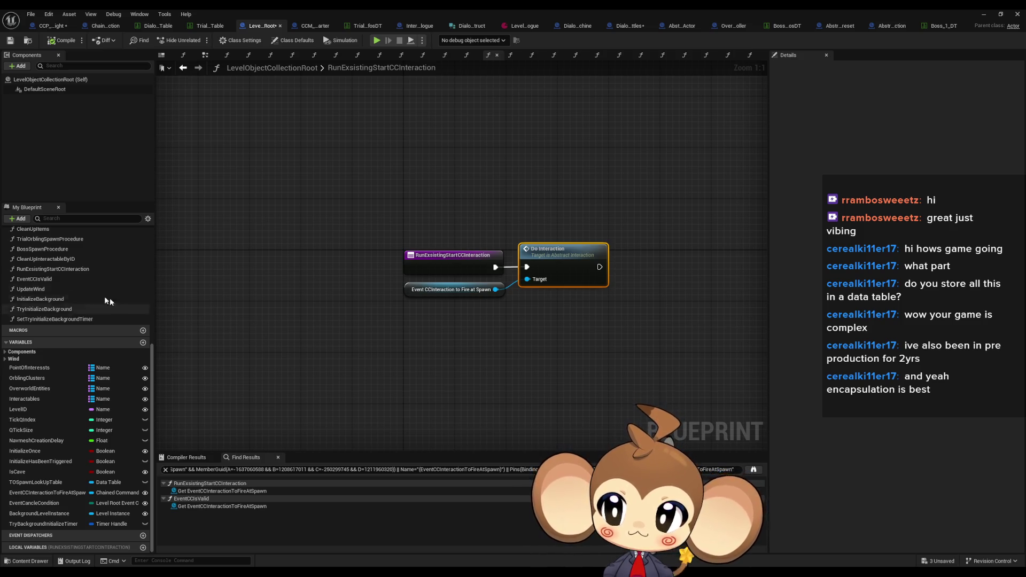
{"action": "double_click", "coordinate": [48, 249]}
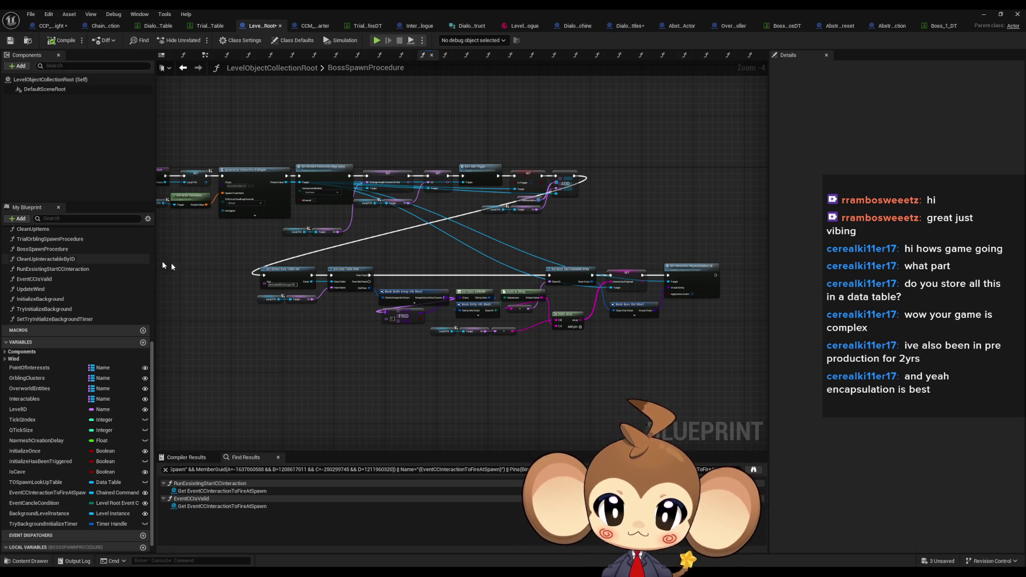
{"action": "scroll", "coordinate": [314, 274], "scroll_direction": "up", "scroll_amount": 2}
{"action": "left_click", "coordinate": [229, 249]}
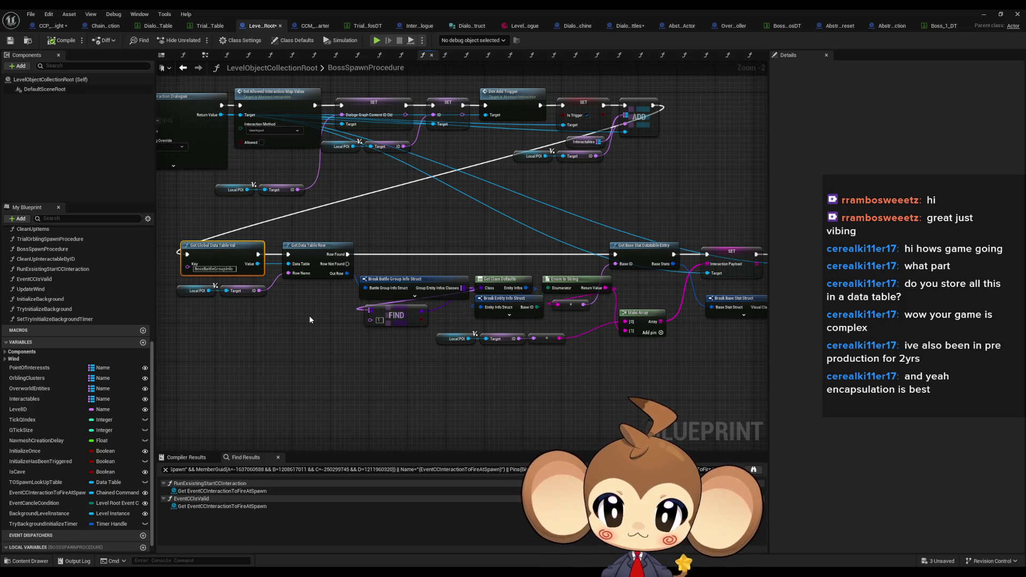
{"action": "mouse_move", "coordinate": [309, 319]}
{"action": "left_mouse_down"}
{"action": "mouse_move", "coordinate": [430, 347]}
{"action": "mouse_move", "coordinate": [631, 371]}
{"action": "mouse_move", "coordinate": [466, 354]}
{"action": "left_mouse_up"}
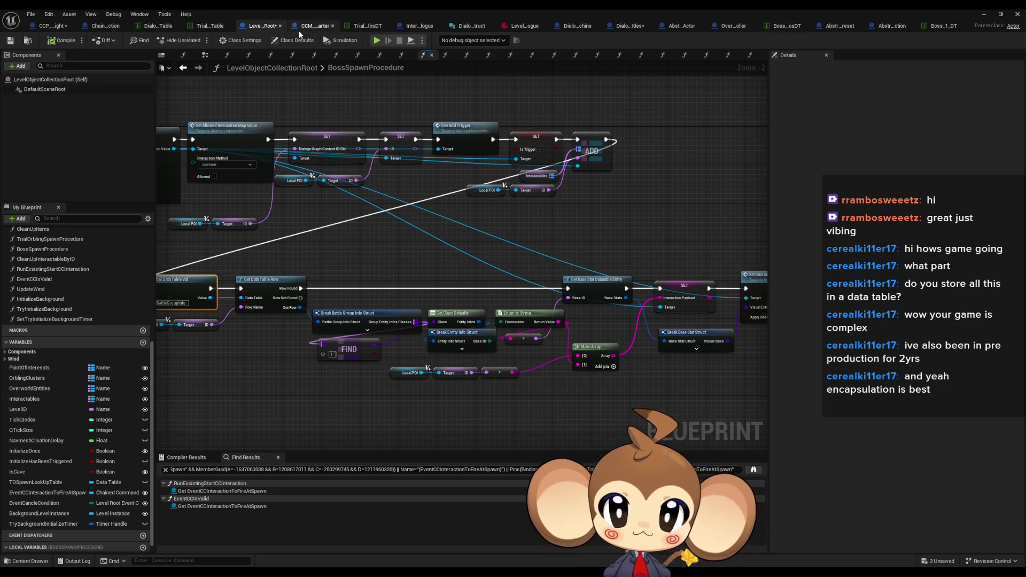
Step: Float the editor window, clear the boss search, and open DialogueStateMachineOld from Blueprints > Dialogue
{"action": "double_click", "coordinate": [329, 10]}
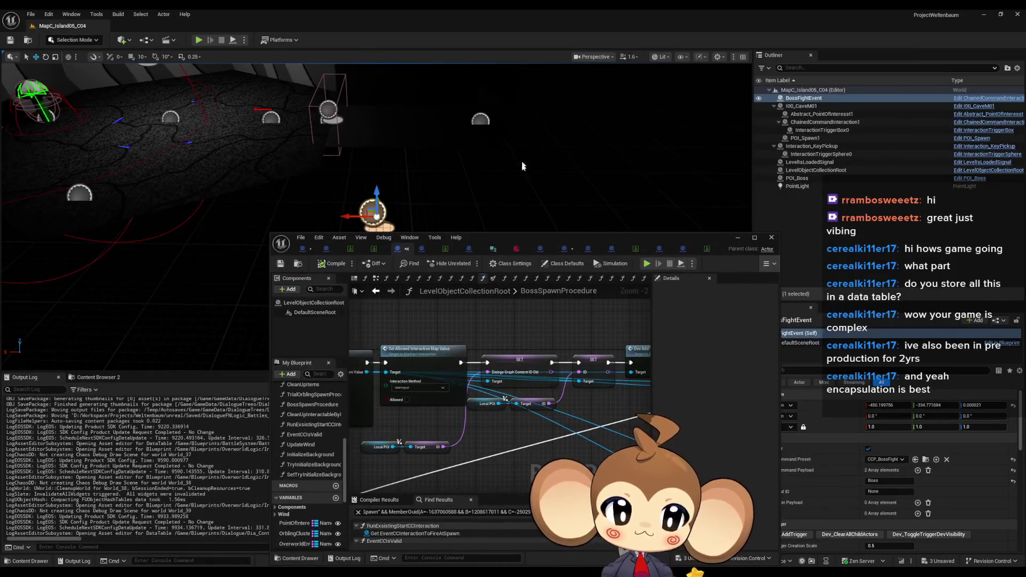
{"action": "left_click_drag", "start_coordinate": [522, 233], "coordinate": [219, 159]}
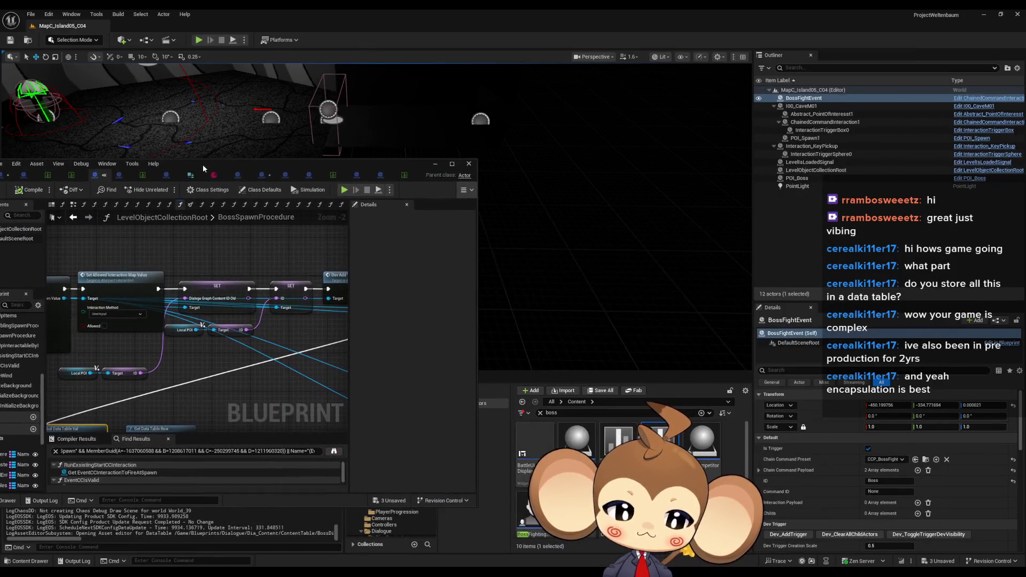
{"action": "left_click", "coordinate": [540, 413]}
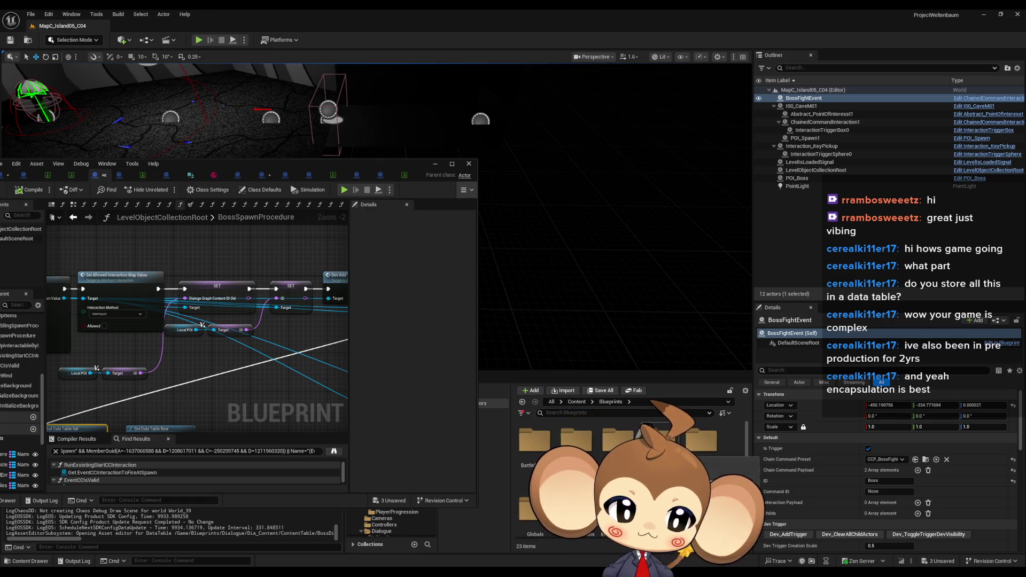
{"action": "left_click", "coordinate": [382, 532]}
{"action": "scroll", "coordinate": [620, 443], "scroll_direction": "down", "scroll_amount": 1}
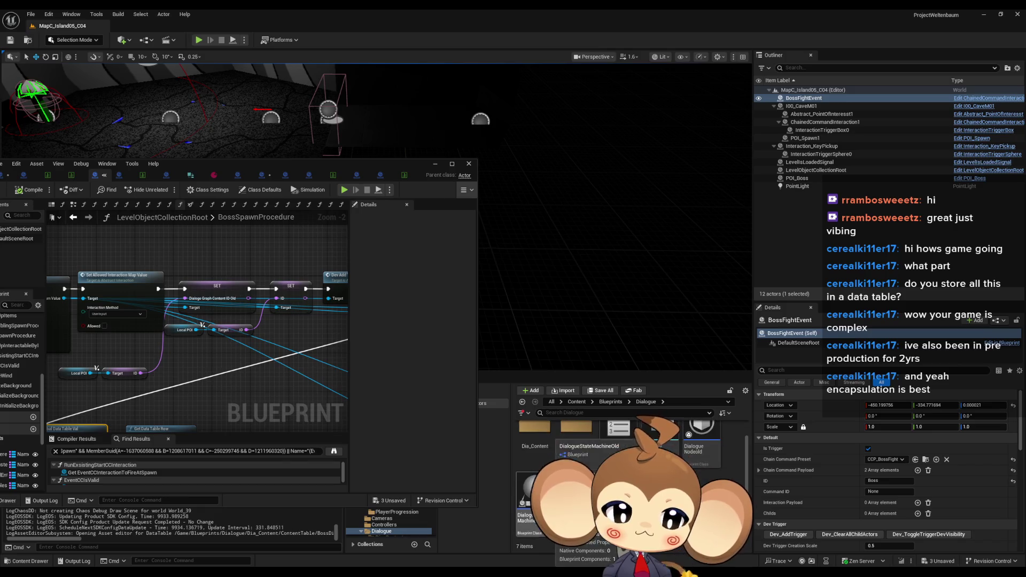
{"action": "double_click", "coordinate": [528, 497]}
Step: Maximize DialogueStateMachineOld and pan through the StartBattle graph's battle spawning and data table nodes
{"action": "left_click_drag", "start_coordinate": [286, 164], "coordinate": [633, 241]}
{"action": "double_click", "coordinate": [633, 240]}
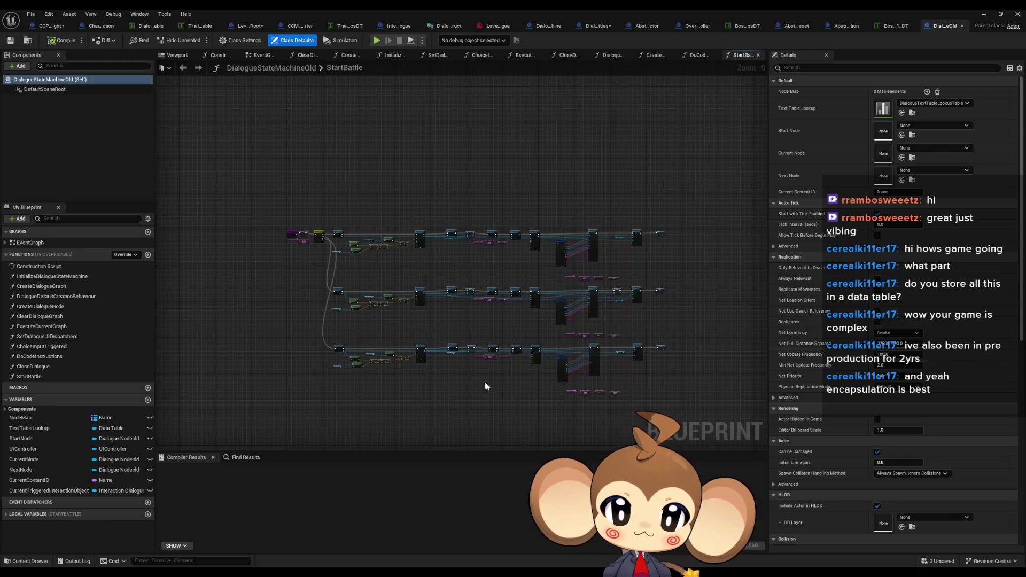
{"action": "scroll", "coordinate": [337, 319], "scroll_direction": "up", "scroll_amount": 7}
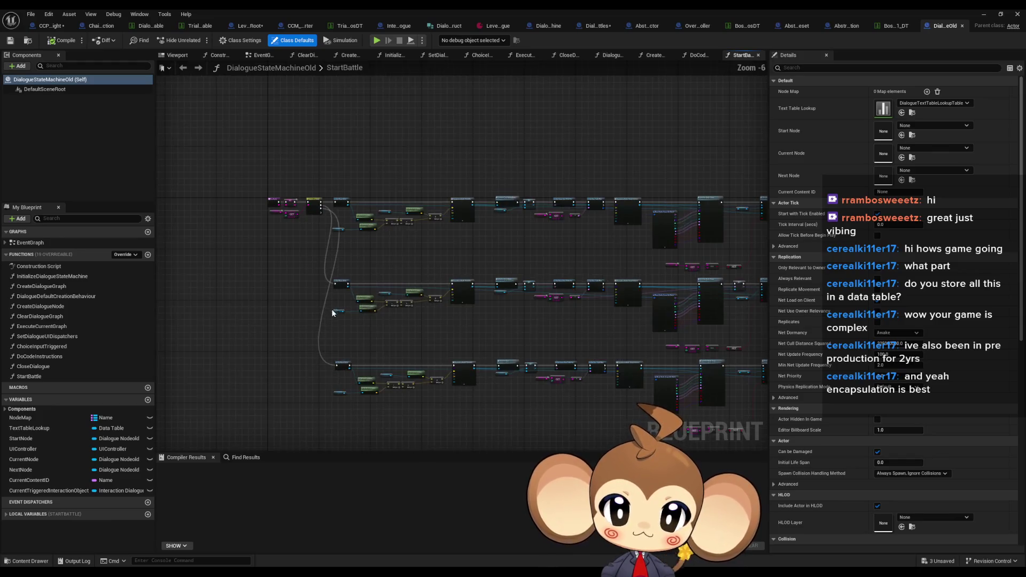
{"action": "scroll", "coordinate": [337, 320], "scroll_direction": "up", "scroll_amount": 2}
{"action": "mouse_move", "coordinate": [527, 386]}
{"action": "left_mouse_down"}
{"action": "mouse_move", "coordinate": [310, 385]}
{"action": "mouse_move", "coordinate": [308, 376]}
{"action": "left_mouse_up"}
{"action": "left_click_drag", "start_coordinate": [612, 347], "coordinate": [384, 334]}
{"action": "mouse_move", "coordinate": [469, 342]}
{"action": "left_mouse_down"}
{"action": "mouse_move", "coordinate": [332, 348]}
{"action": "mouse_move", "coordinate": [357, 354]}
{"action": "left_mouse_up"}
{"action": "mouse_move", "coordinate": [473, 168]}
{"action": "left_mouse_down"}
{"action": "mouse_move", "coordinate": [494, 212]}
{"action": "mouse_move", "coordinate": [304, 211]}
{"action": "mouse_move", "coordinate": [478, 247]}
{"action": "mouse_move", "coordinate": [161, 244]}
{"action": "left_mouse_up"}
{"action": "mouse_move", "coordinate": [485, 261]}
{"action": "left_mouse_down"}
{"action": "mouse_move", "coordinate": [476, 261]}
{"action": "mouse_move", "coordinate": [861, 260]}
{"action": "left_mouse_up"}
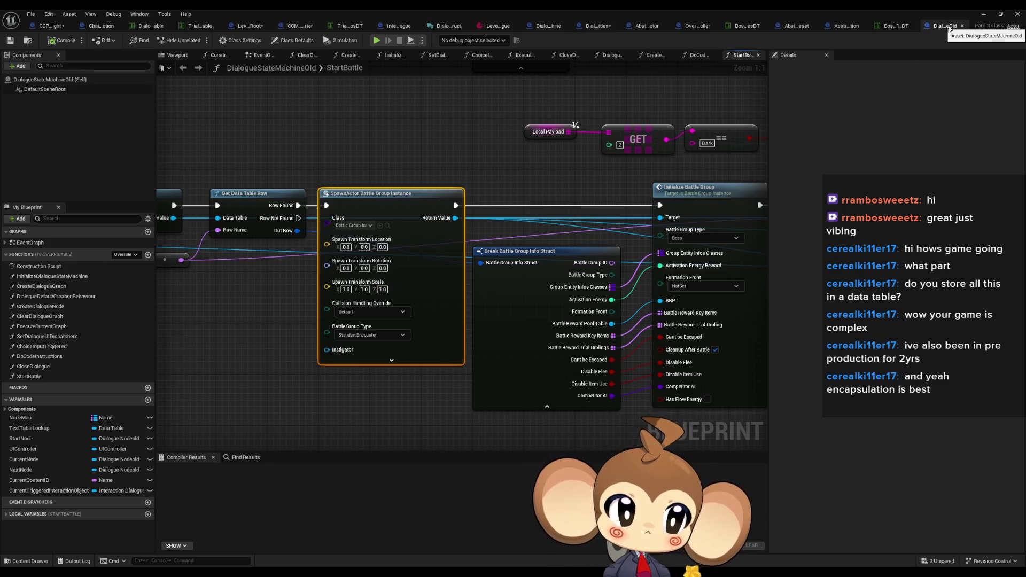
{"action": "scroll", "coordinate": [457, 358], "scroll_direction": "down", "scroll_amount": 4}
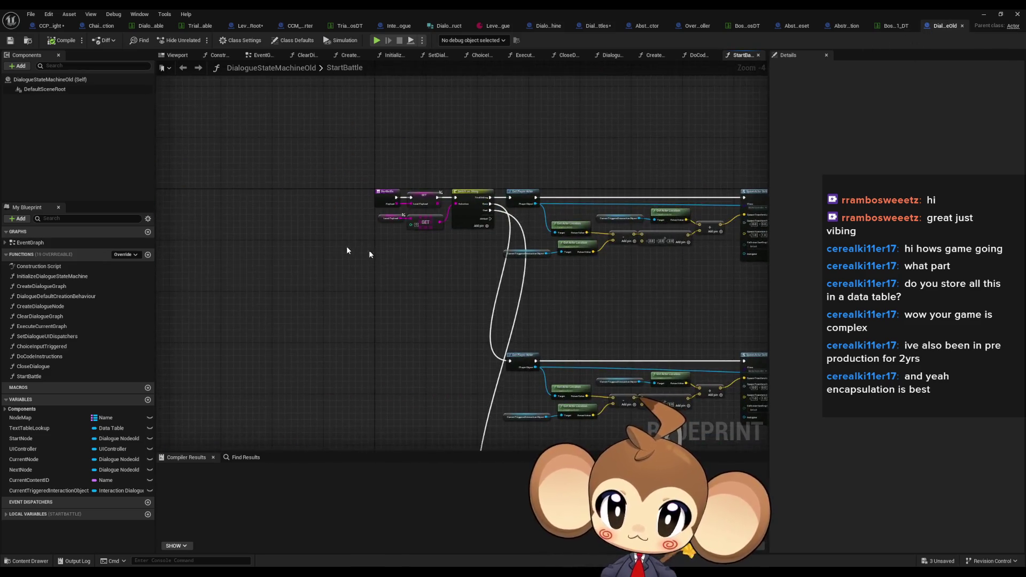
{"action": "scroll", "coordinate": [359, 252], "scroll_direction": "up", "scroll_amount": 3}
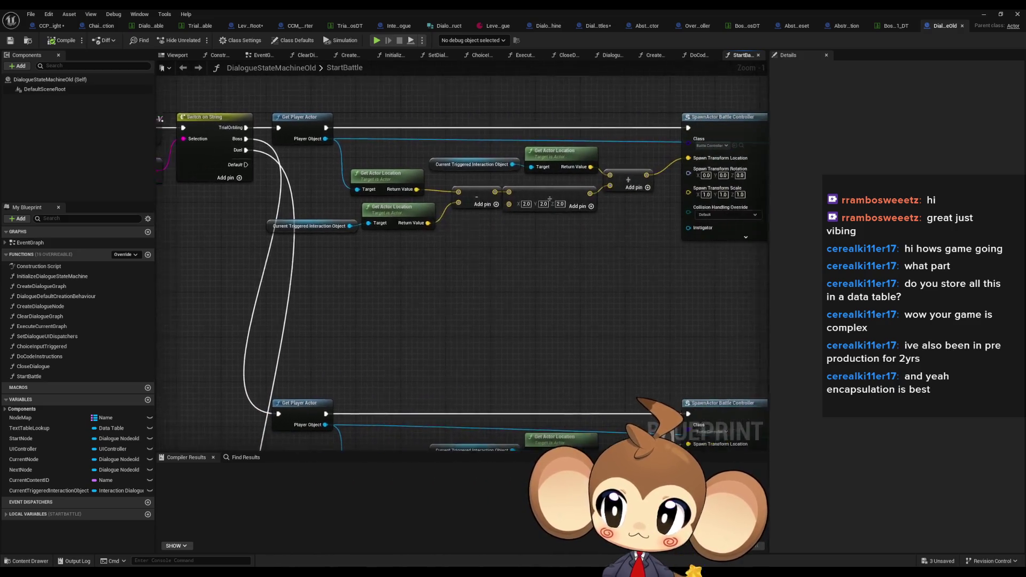
{"action": "mouse_move", "coordinate": [207, 194]}
{"action": "left_mouse_down"}
{"action": "mouse_move", "coordinate": [240, 240]}
{"action": "mouse_move", "coordinate": [271, 220]}
{"action": "left_mouse_up"}
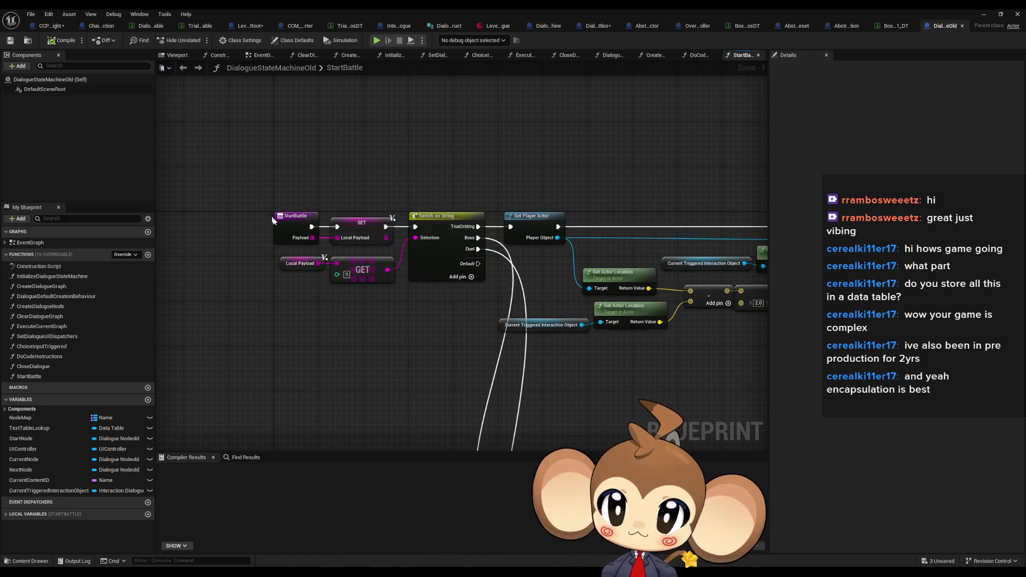
Step: Find references to StartBattle and jump to its call in DoCodeInstructions
{"action": "right_click", "coordinate": [275, 218]}
{"action": "left_click", "coordinate": [401, 335]}
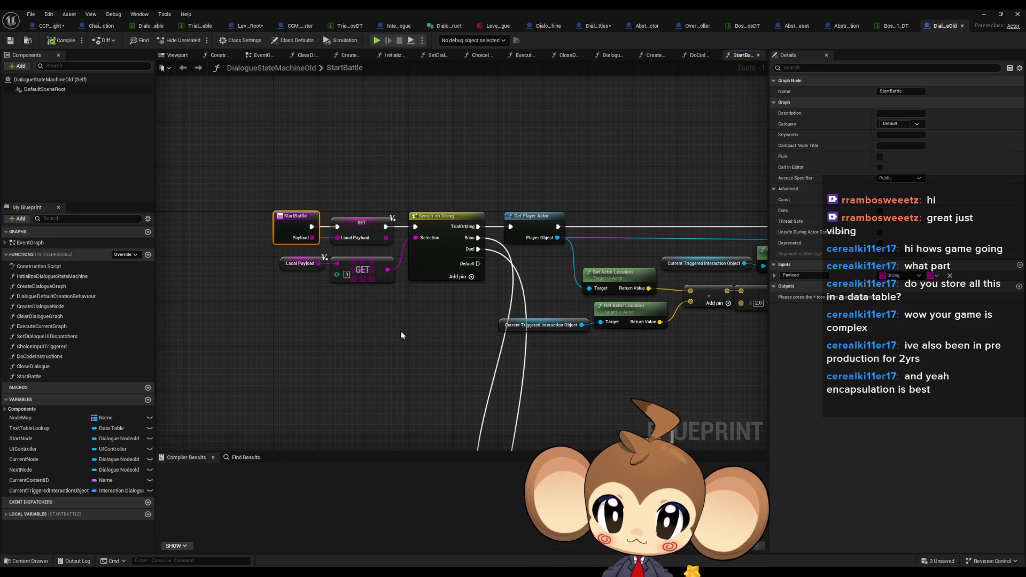
{"action": "double_click", "coordinate": [190, 491]}
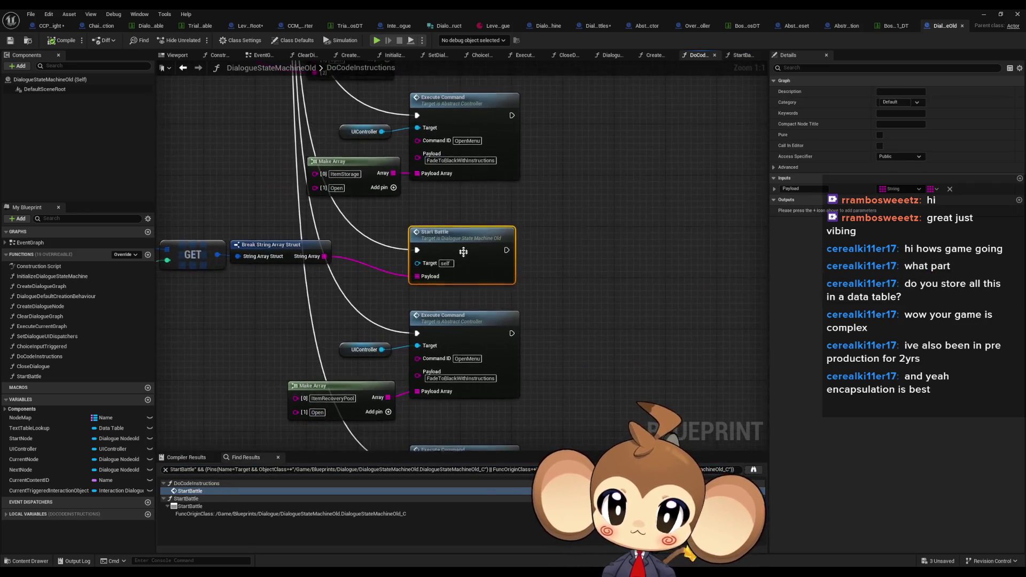
Step: Inspect DoCodeInstructions' entry, Close Dialogue and Execute Command nodes, dismissing the entry node's actions menu
{"action": "scroll", "coordinate": [463, 253], "scroll_direction": "down", "scroll_amount": 4}
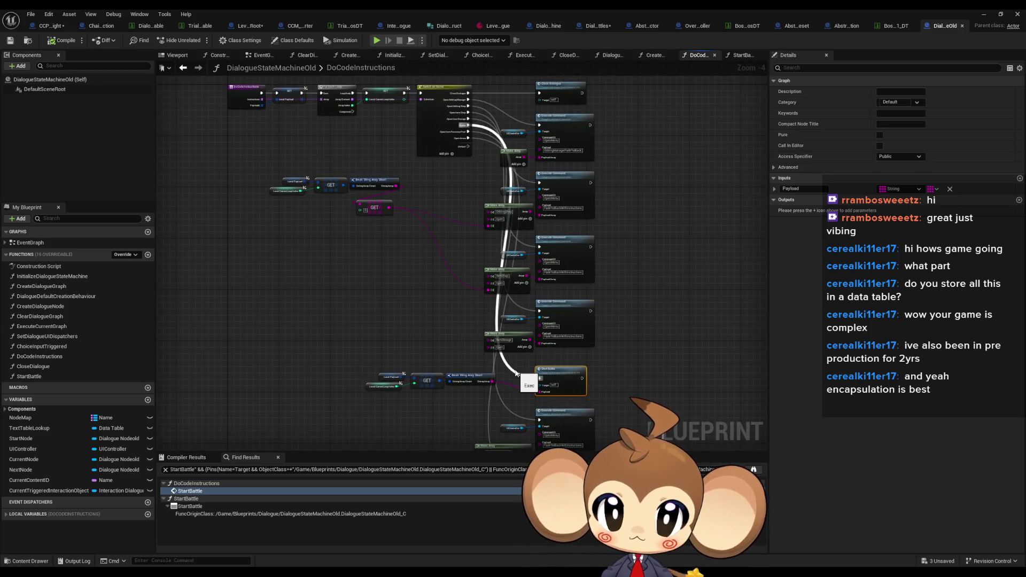
{"action": "scroll", "coordinate": [333, 320], "scroll_direction": "up", "scroll_amount": 3}
{"action": "left_click", "coordinate": [262, 155]}
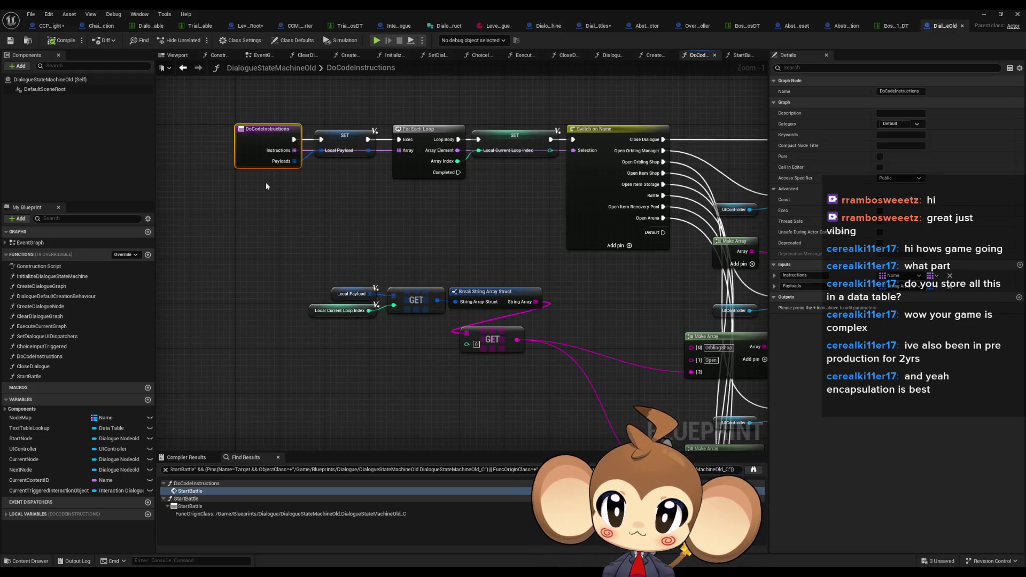
{"action": "left_click_drag", "start_coordinate": [518, 235], "coordinate": [384, 254]}
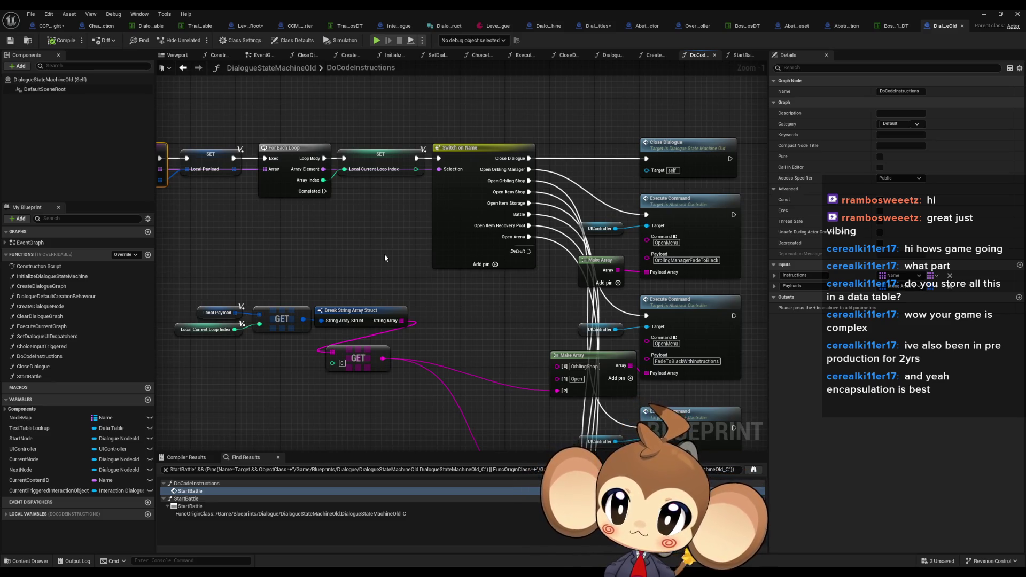
{"action": "left_click_drag", "start_coordinate": [383, 255], "coordinate": [461, 275]}
{"action": "right_click", "coordinate": [209, 187]}
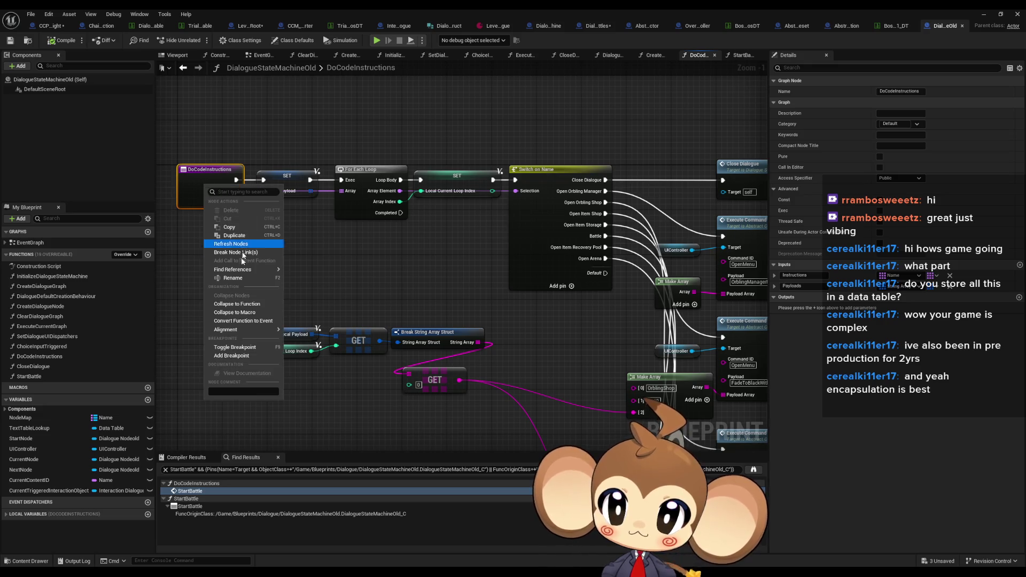
{"action": "mouse_move", "coordinate": [241, 269]}
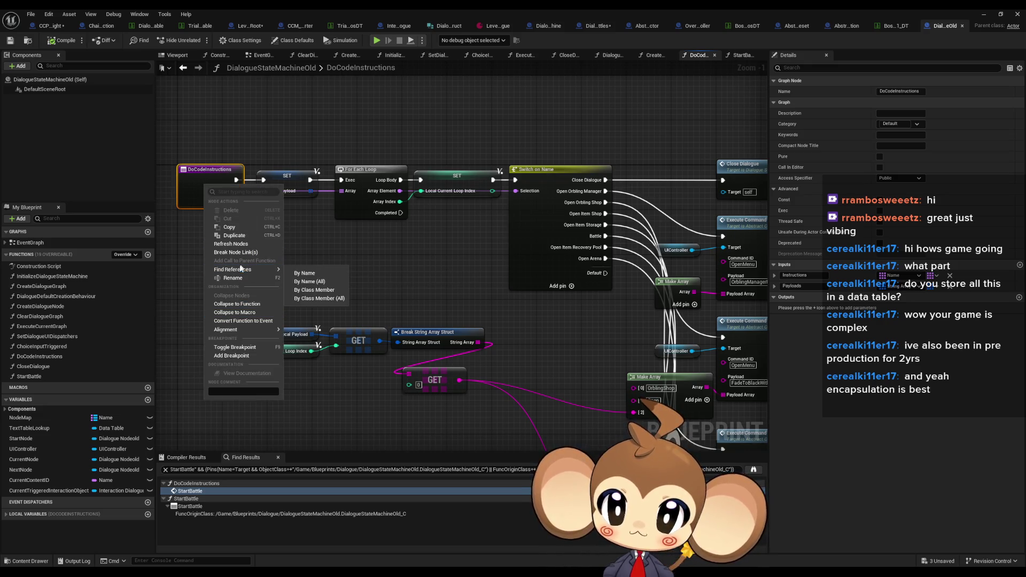
{"action": "left_click", "coordinate": [457, 252]}
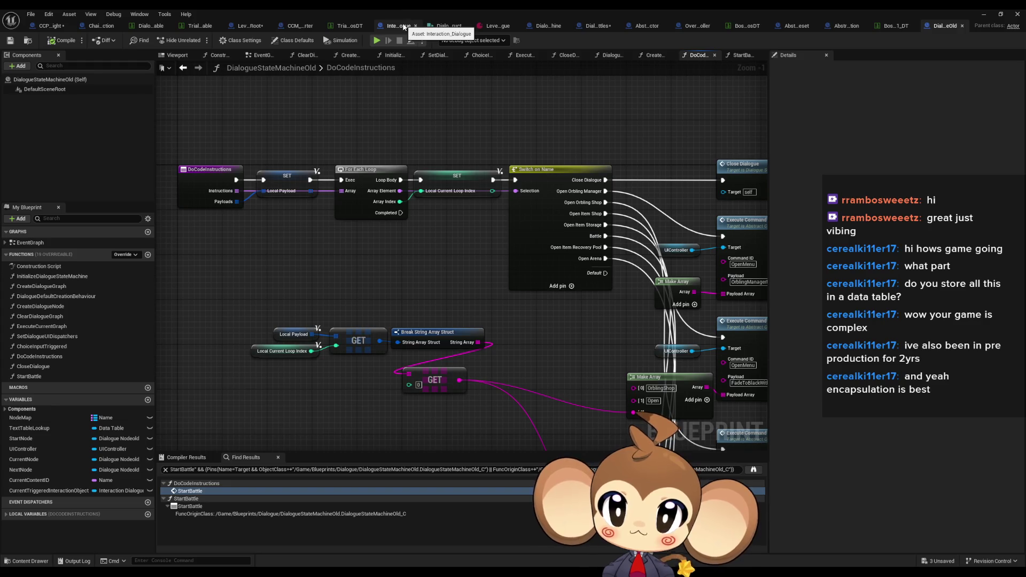
Step: Switch to Interaction_Dialogue and pan DoDialogueProcedure to its UIController and Start Tree nodes
{"action": "left_click", "coordinate": [404, 27]}
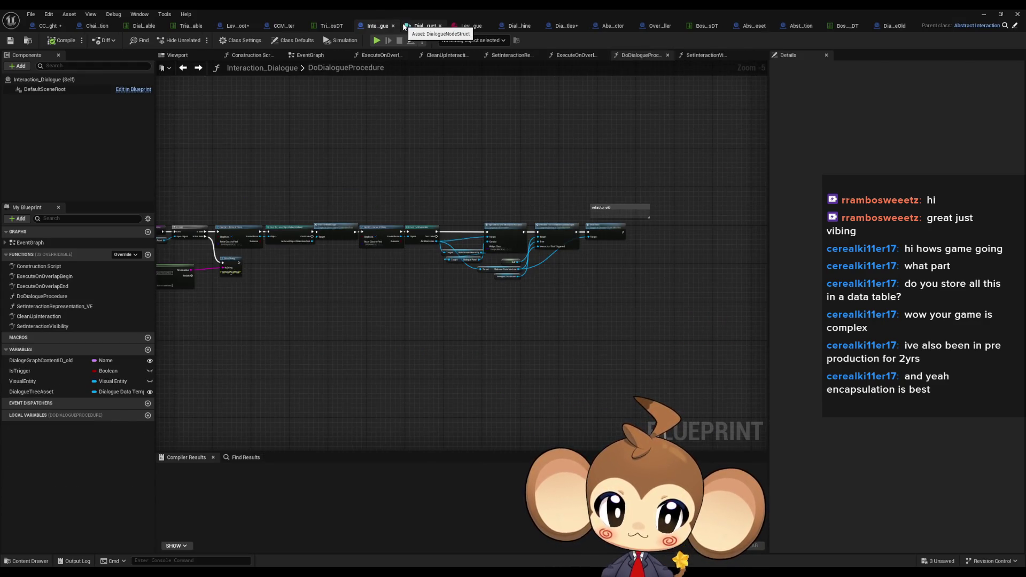
{"action": "left_click_drag", "start_coordinate": [378, 213], "coordinate": [563, 221]}
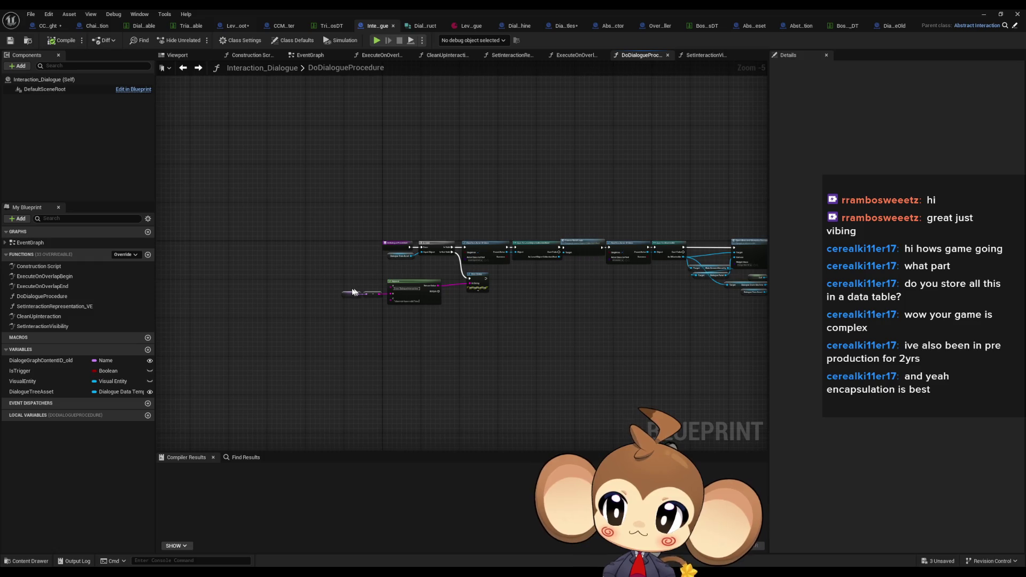
{"action": "scroll", "coordinate": [396, 272], "scroll_direction": "up", "scroll_amount": 3}
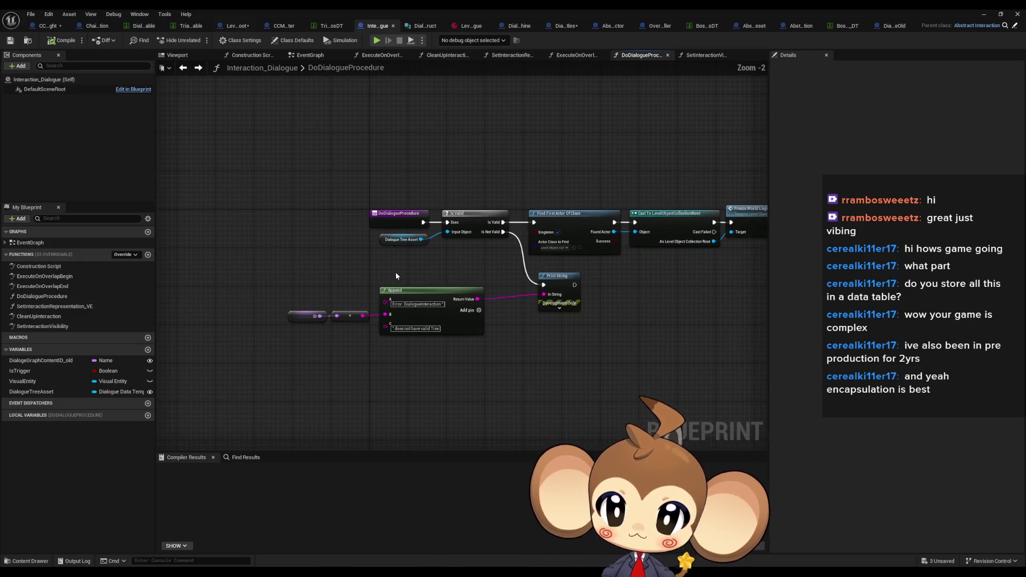
{"action": "mouse_move", "coordinate": [509, 255]}
{"action": "left_mouse_down"}
{"action": "mouse_move", "coordinate": [246, 278]}
{"action": "mouse_move", "coordinate": [319, 287]}
{"action": "left_mouse_up"}
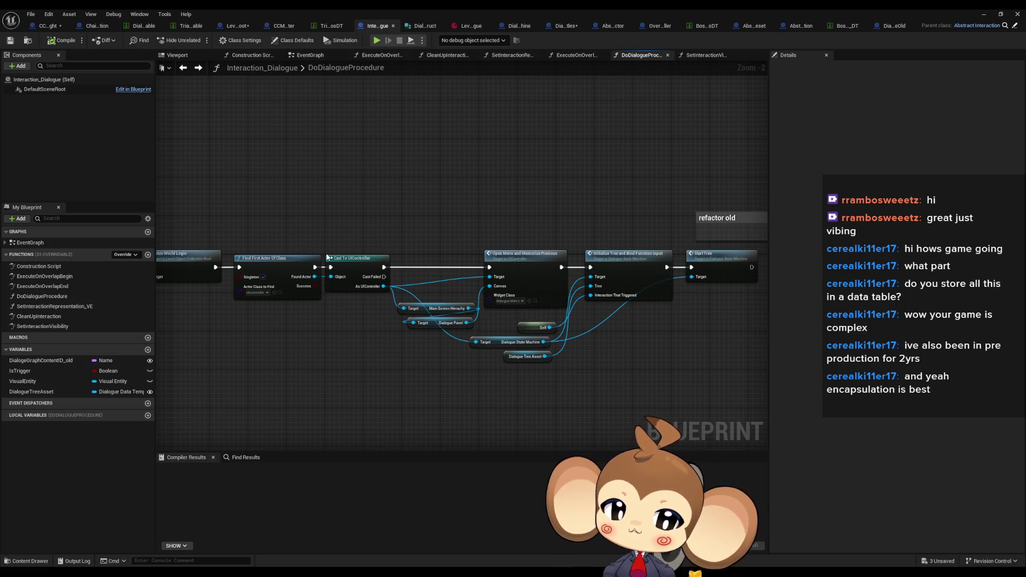
Step: Restore the editor to glance at the level, then maximize it again
{"action": "double_click", "coordinate": [512, 30]}
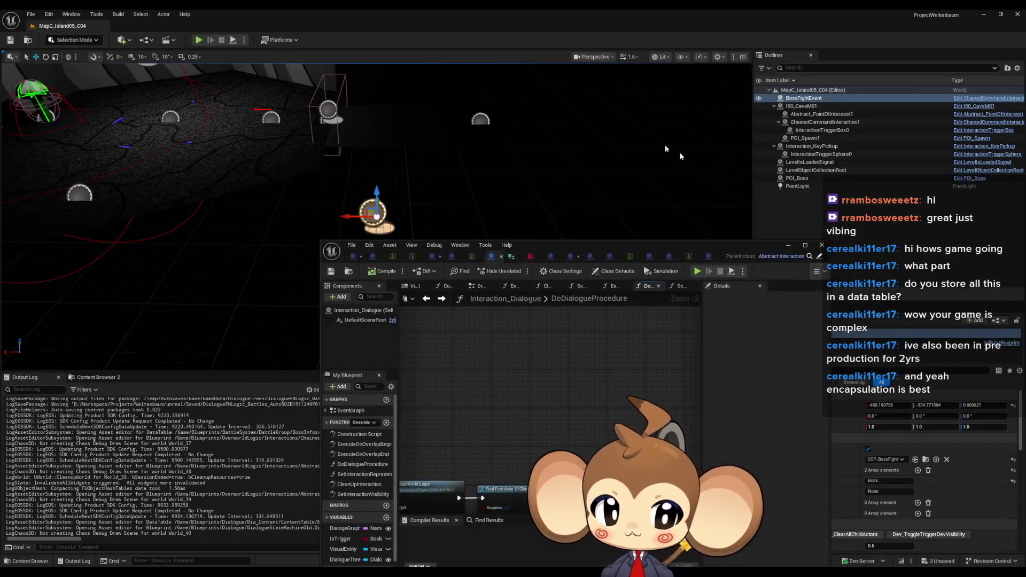
{"action": "mouse_move", "coordinate": [731, 242]}
{"action": "left_mouse_down"}
{"action": "mouse_move", "coordinate": [702, 223]}
{"action": "mouse_move", "coordinate": [474, 185]}
{"action": "left_mouse_up"}
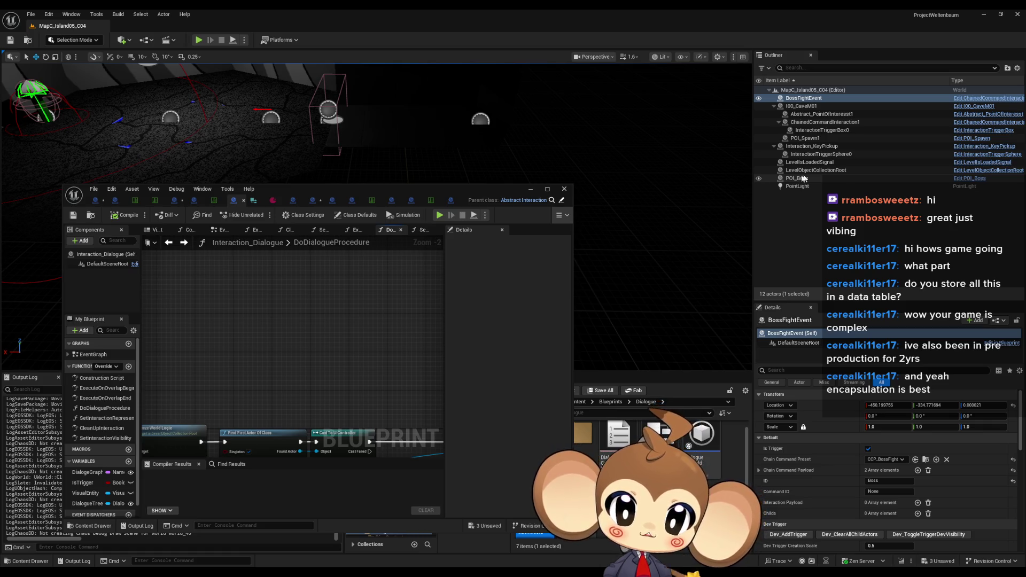
{"action": "left_click_drag", "start_coordinate": [283, 189], "coordinate": [387, 203]}
{"action": "double_click", "coordinate": [387, 203]}
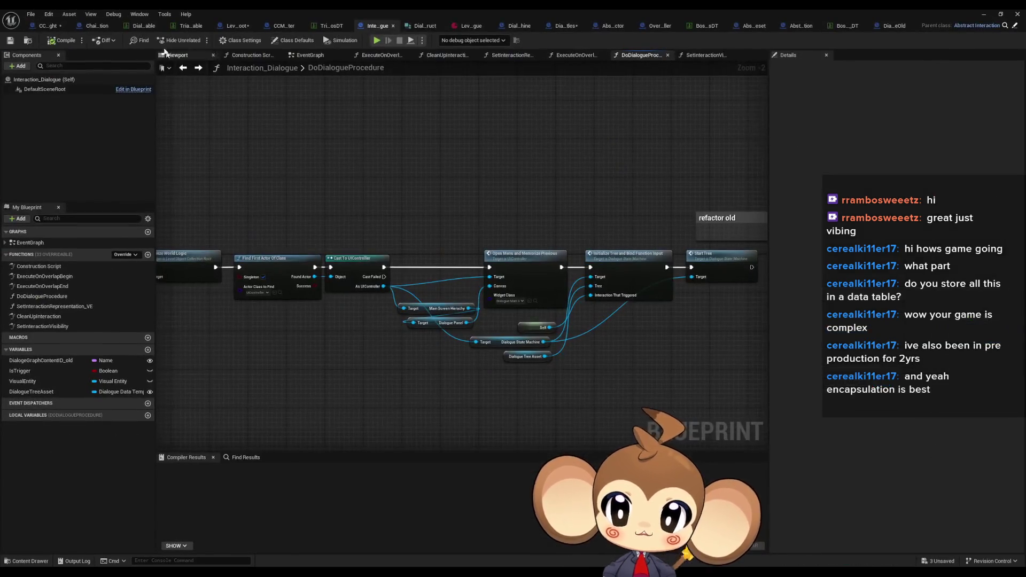
Step: Open BossSpawnProcedure and focus on the SpawnActor Interaction Dialogue node's outputs
{"action": "left_click", "coordinate": [236, 26]}
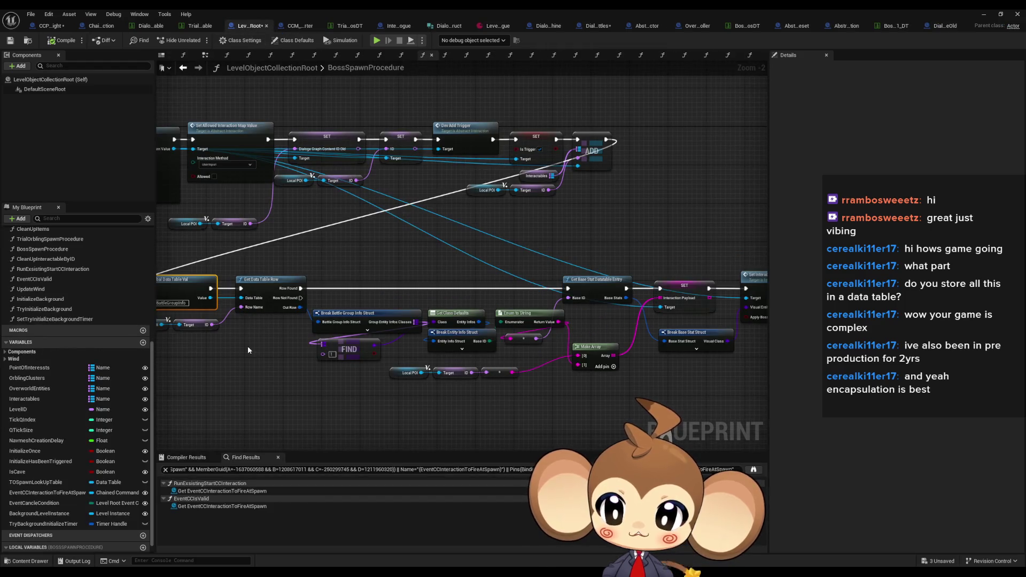
{"action": "scroll", "coordinate": [45, 296], "scroll_direction": "up", "scroll_amount": 2}
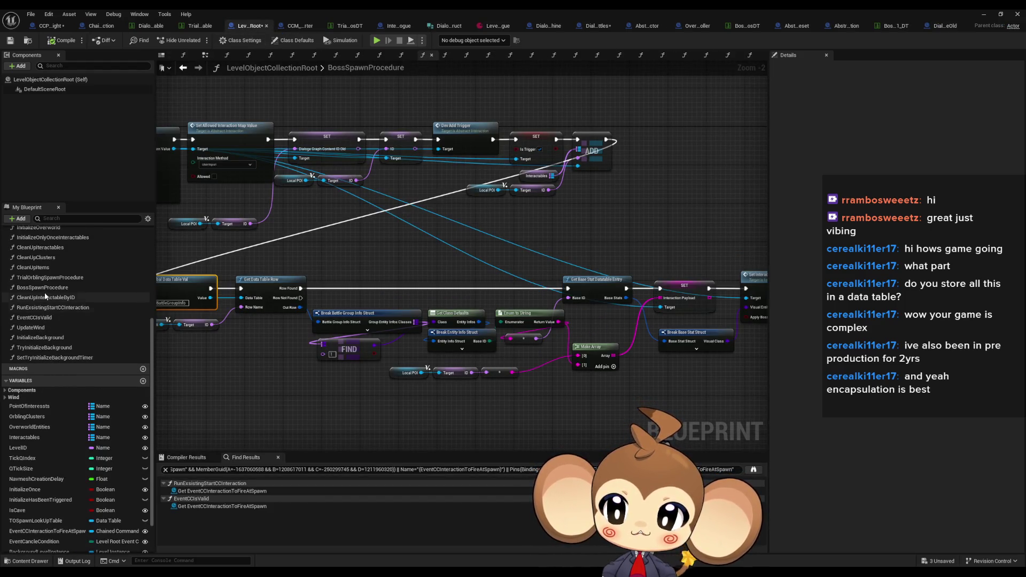
{"action": "double_click", "coordinate": [42, 288]}
{"action": "left_click_drag", "start_coordinate": [322, 116], "coordinate": [336, 239]}
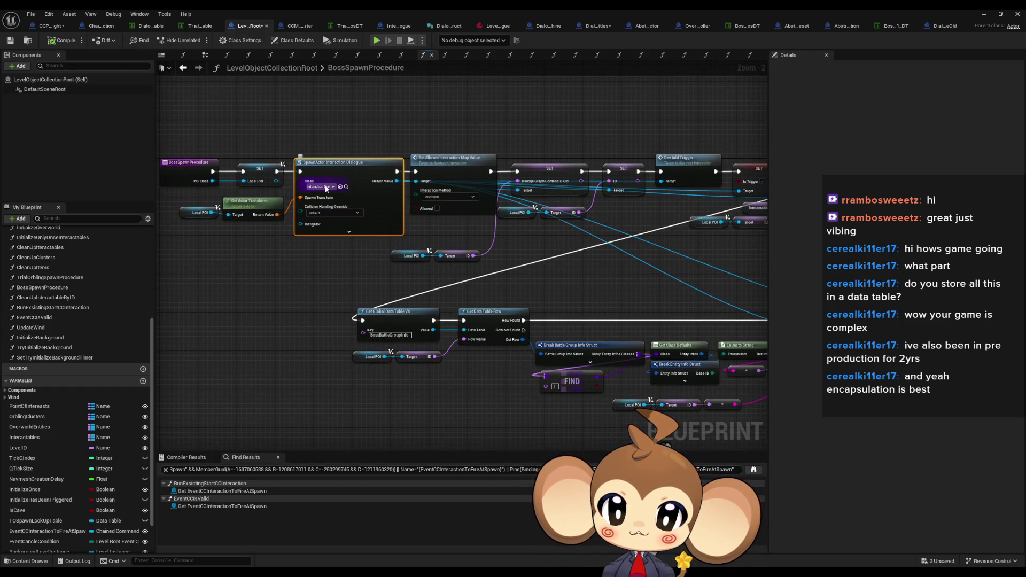
{"action": "left_click_drag", "start_coordinate": [348, 209], "coordinate": [208, 186]}
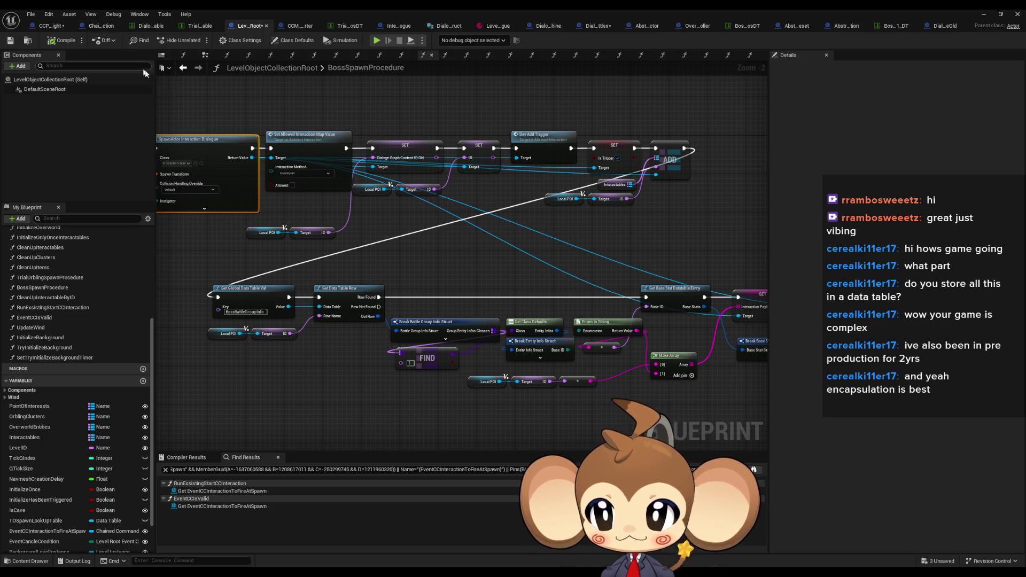
Step: Add a Dialogue Tree Asset setter from the spawned dialogue interaction, searching 'asset set'
{"action": "left_click_drag", "start_coordinate": [253, 158], "coordinate": [449, 246]}
{"action": "type", "text": "asset setz"}
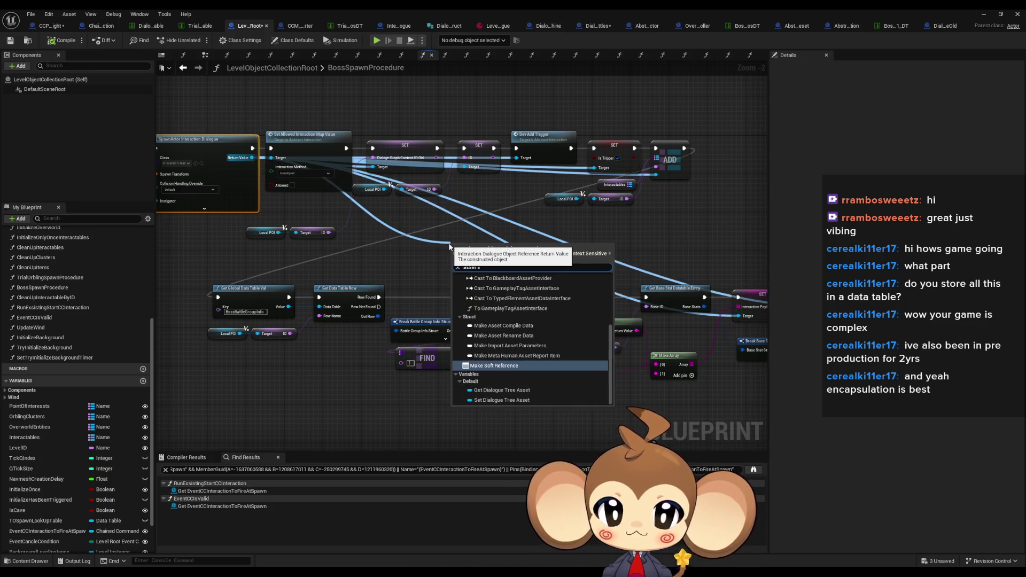
{"action": "key", "text": "BackSpace"}
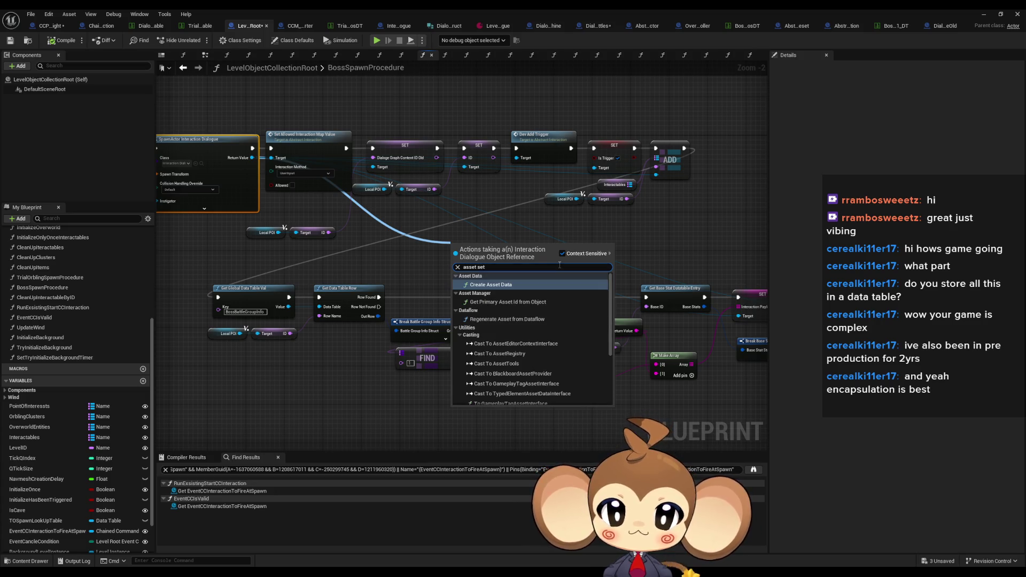
{"action": "scroll", "coordinate": [540, 300], "scroll_direction": "down", "scroll_amount": 5}
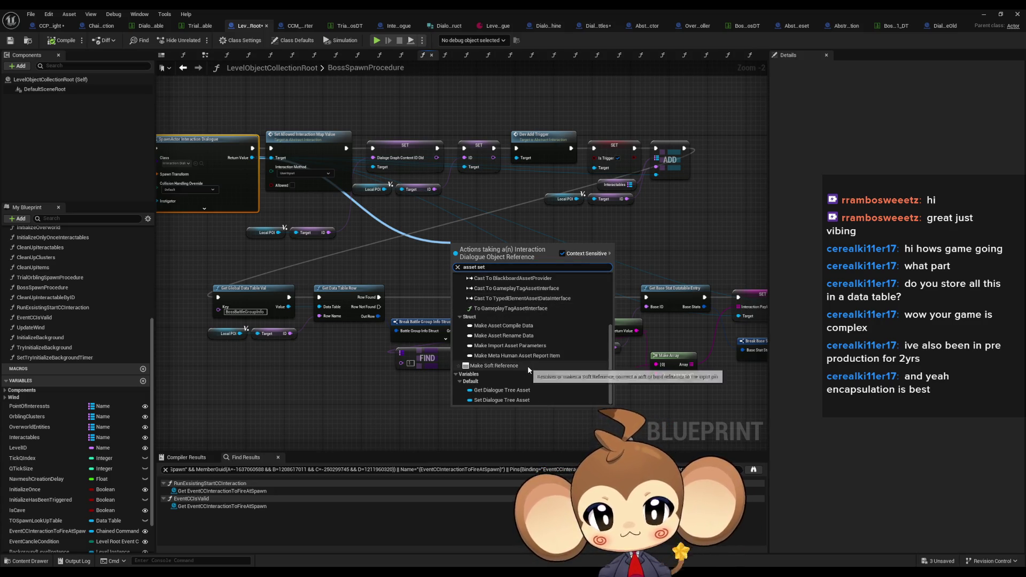
{"action": "left_click", "coordinate": [512, 400]}
{"action": "mouse_move", "coordinate": [462, 284]}
{"action": "left_mouse_down"}
{"action": "mouse_move", "coordinate": [529, 292]}
{"action": "mouse_move", "coordinate": [718, 237]}
{"action": "left_mouse_up"}
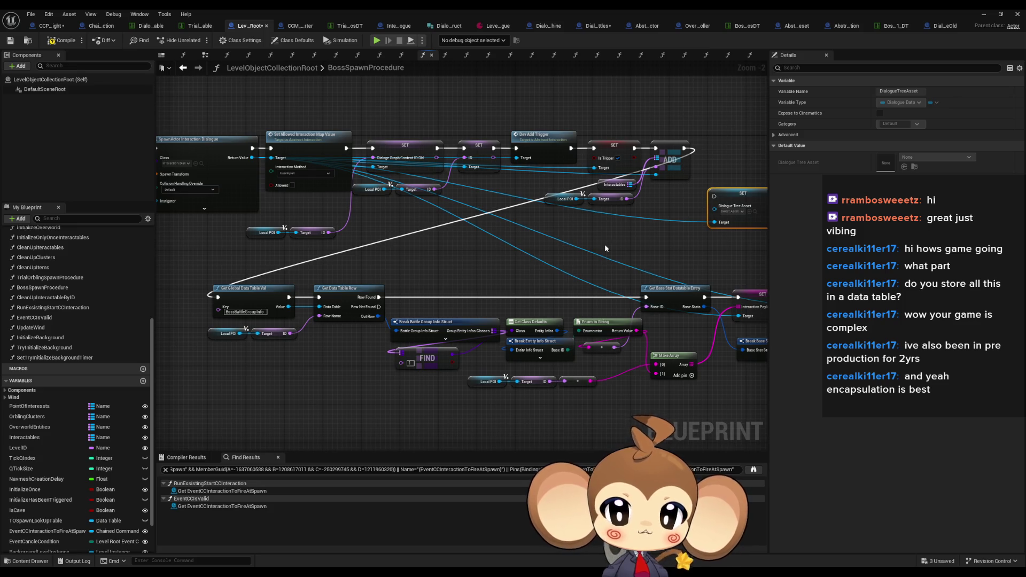
Step: Select the Local POI getter node and float the editor over the level
{"action": "mouse_move", "coordinate": [605, 244]}
{"action": "left_mouse_down"}
{"action": "mouse_move", "coordinate": [657, 273]}
{"action": "mouse_move", "coordinate": [403, 265]}
{"action": "mouse_move", "coordinate": [547, 279]}
{"action": "left_mouse_up"}
{"action": "scroll", "coordinate": [518, 268], "scroll_direction": "up", "scroll_amount": 2}
{"action": "left_click", "coordinate": [431, 301]}
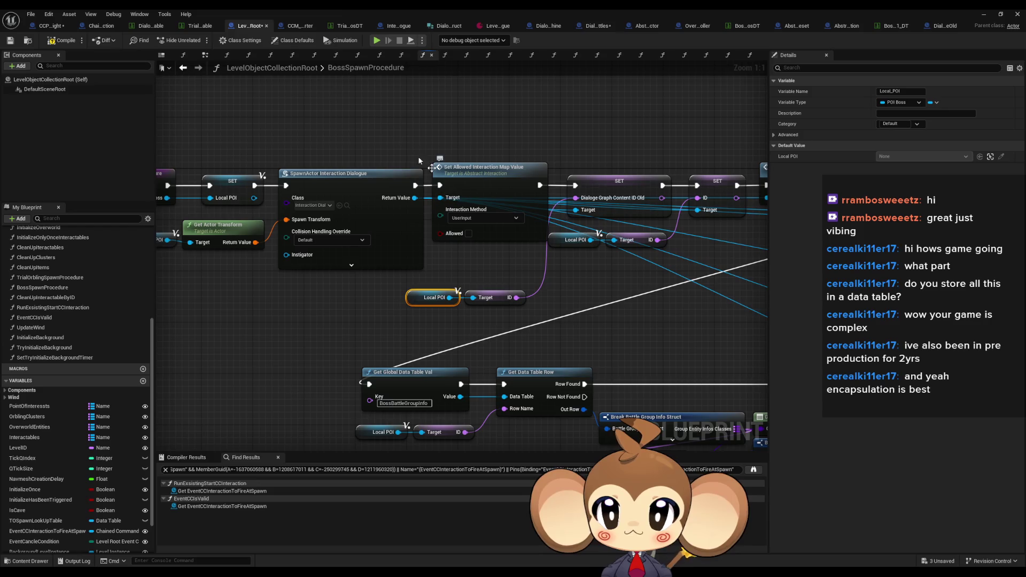
{"action": "double_click", "coordinate": [339, 9]}
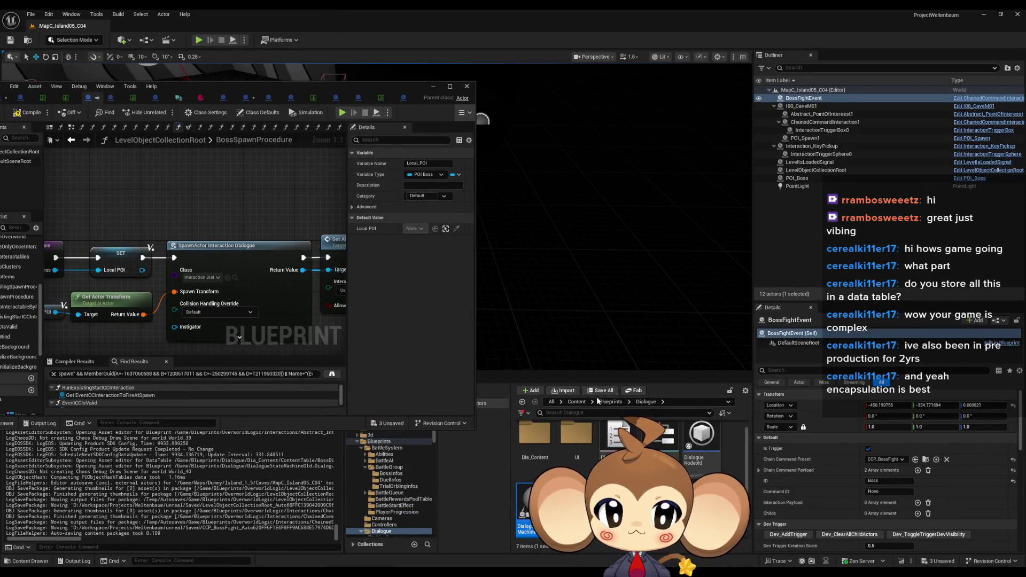
Step: Open POI_Boss from Blueprints > OverworldLogic > PointOfInterestTypes
{"action": "left_click", "coordinate": [610, 402]}
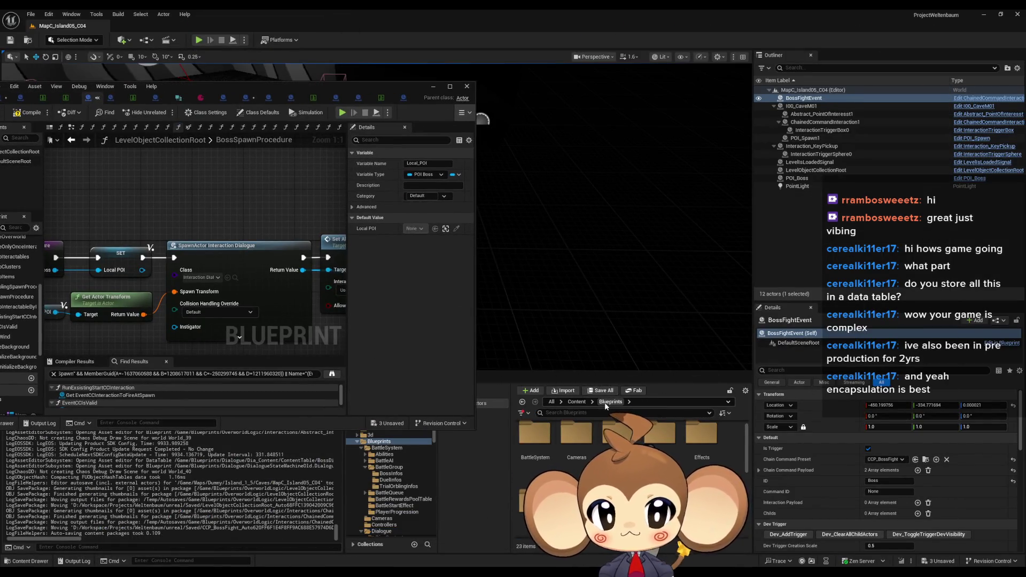
{"action": "scroll", "coordinate": [694, 481], "scroll_direction": "down", "scroll_amount": 1}
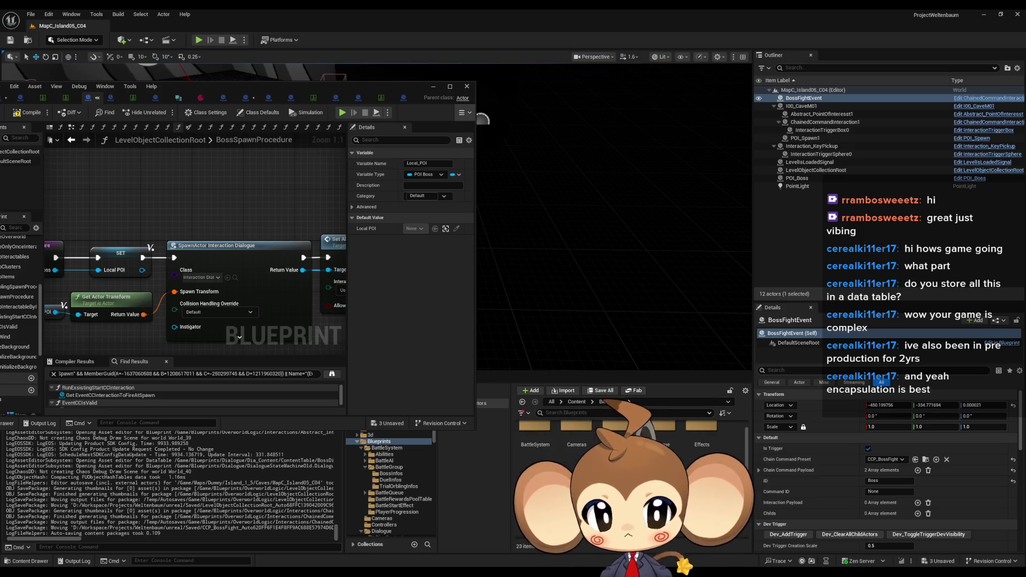
{"action": "scroll", "coordinate": [575, 449], "scroll_direction": "up", "scroll_amount": 1}
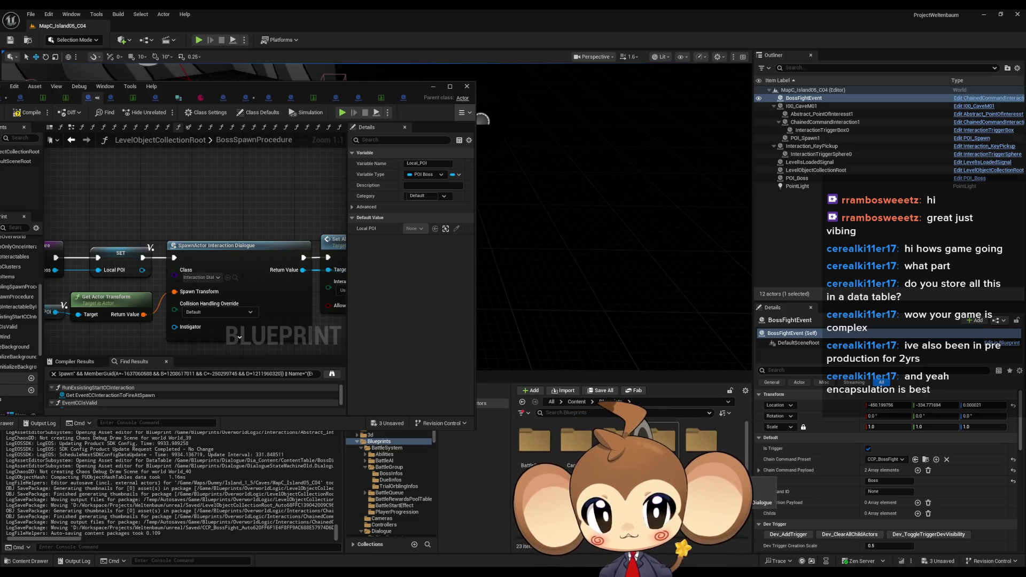
{"action": "scroll", "coordinate": [575, 449], "scroll_direction": "down", "scroll_amount": 3}
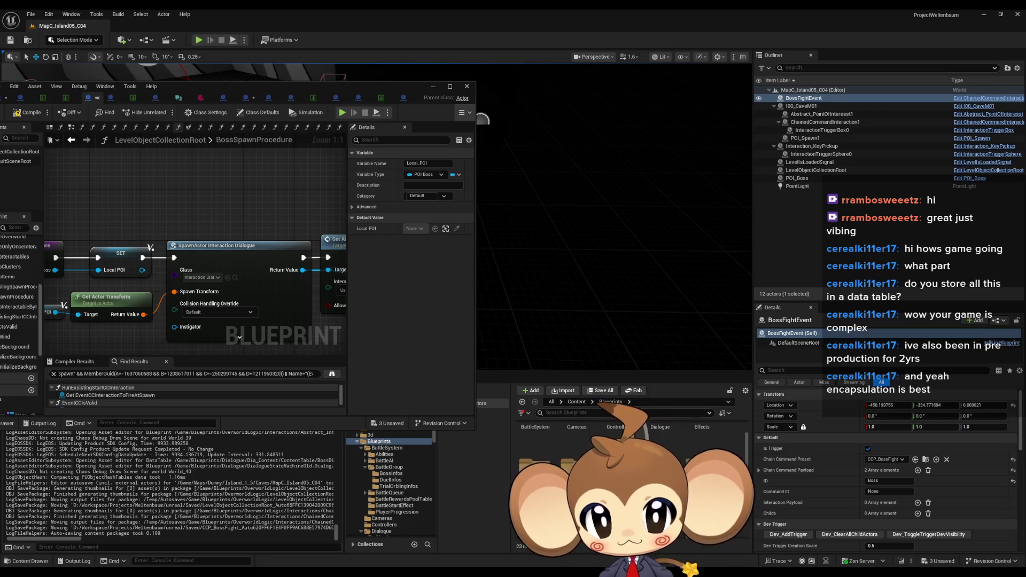
{"action": "double_click", "coordinate": [576, 468]}
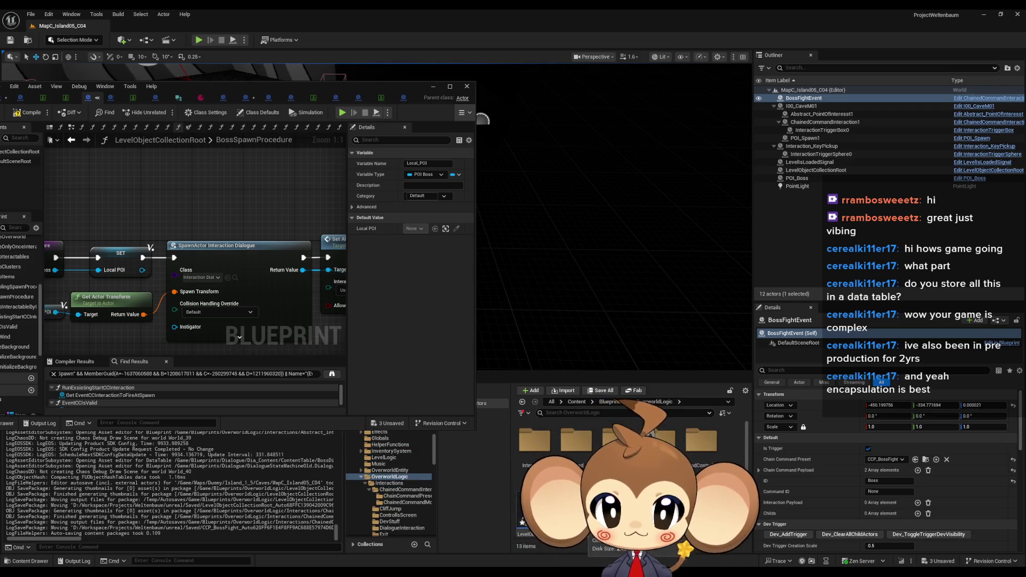
{"action": "left_click", "coordinate": [618, 439]}
{"action": "double_click", "coordinate": [619, 439]}
{"action": "double_click", "coordinate": [577, 440]}
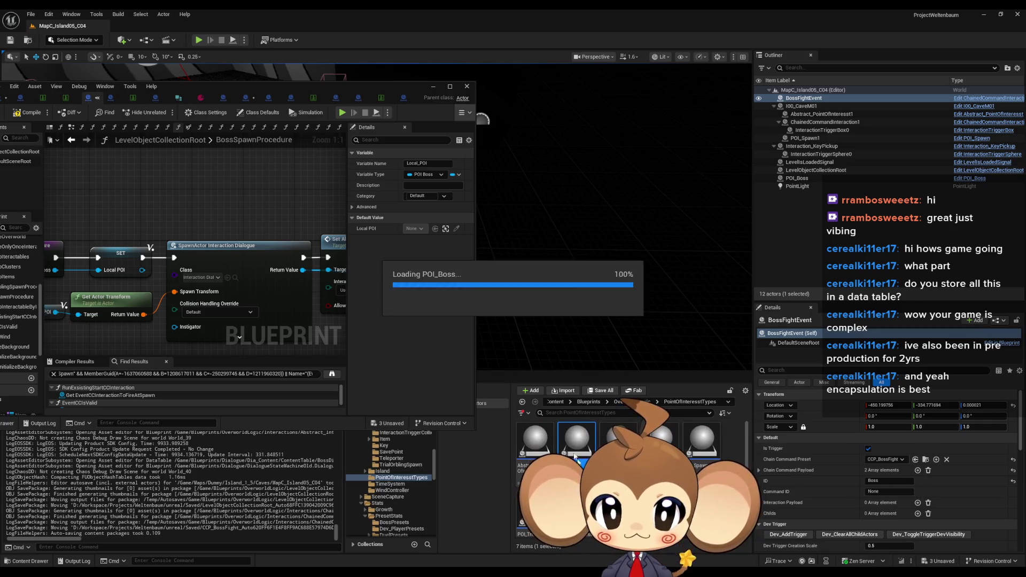
Step: Open POI_Boss in the full Blueprint editor and add a new variable
{"action": "mouse_move", "coordinate": [246, 85]}
{"action": "left_mouse_down"}
{"action": "mouse_move", "coordinate": [518, 114]}
{"action": "mouse_move", "coordinate": [428, 108]}
{"action": "left_mouse_up"}
{"action": "left_click", "coordinate": [556, 151]}
{"action": "left_click", "coordinate": [272, 352]}
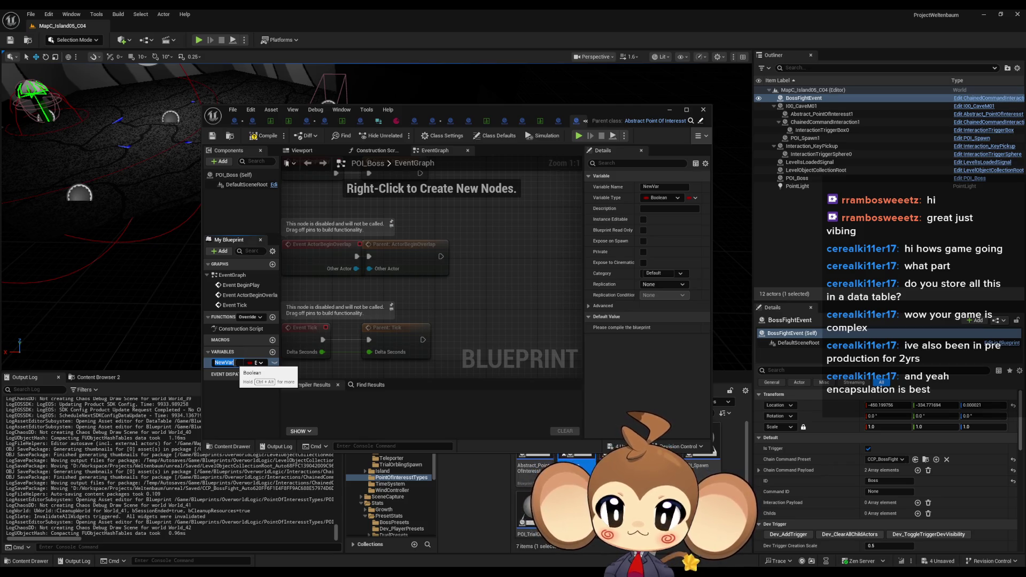
Step: Name the new variable BossDialogueAsset
{"action": "type", "text": "Bo"}
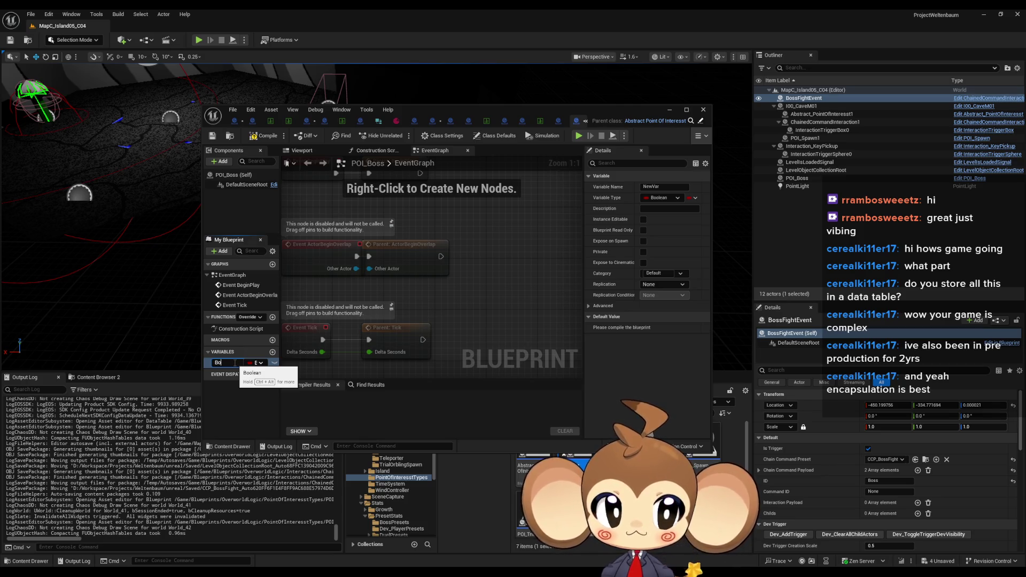
{"action": "type", "text": "ss"}
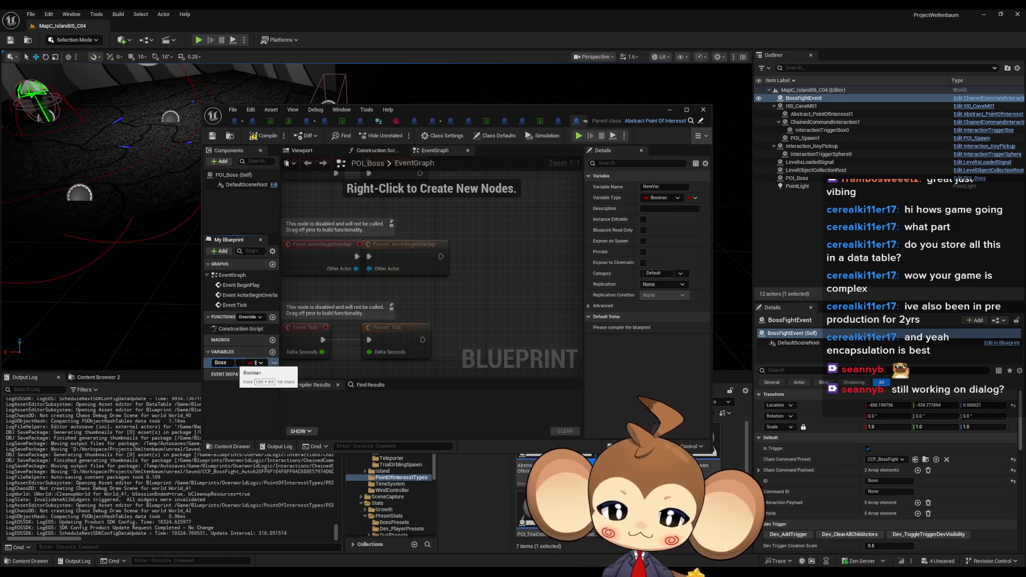
{"action": "type", "text": "ogg"}
{"action": "key", "text": "BackSpace"}
{"action": "type", "text": "ueAsset"}
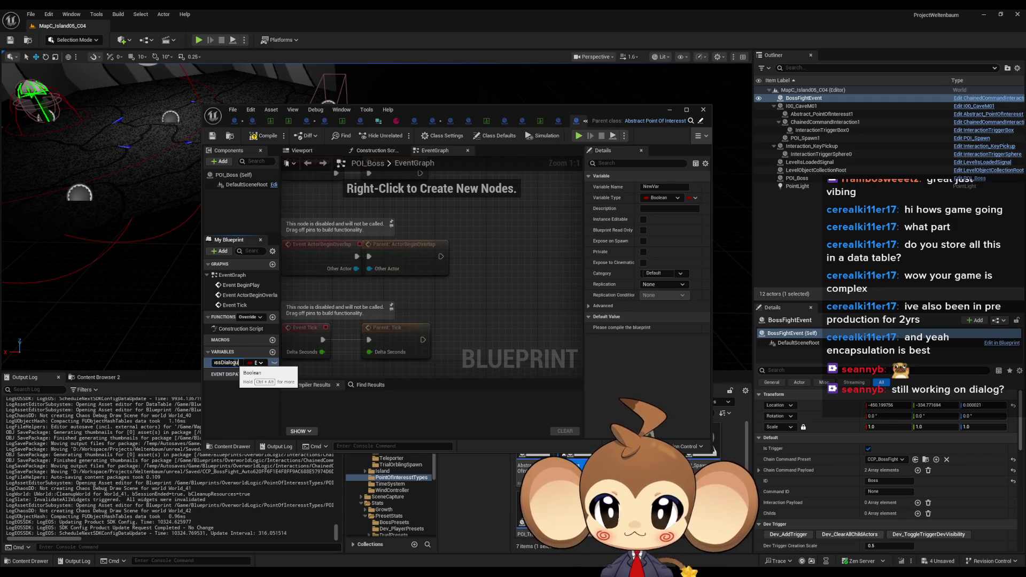
{"action": "key", "text": "Return"}
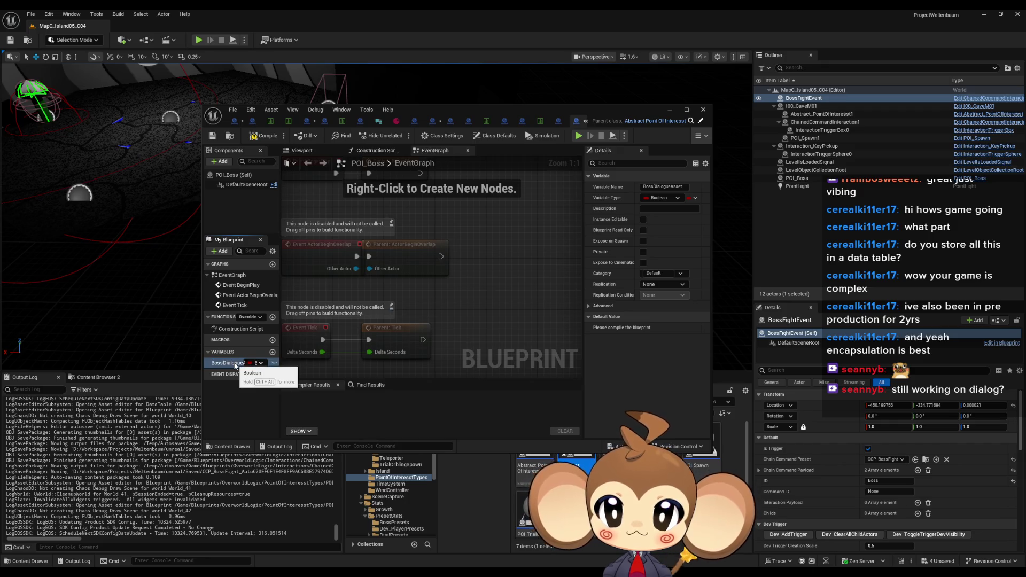
Step: Set BossDialogueAsset's type to a Dialogue Data Template reference by searching 'dialogue'
{"action": "left_click", "coordinate": [257, 363]}
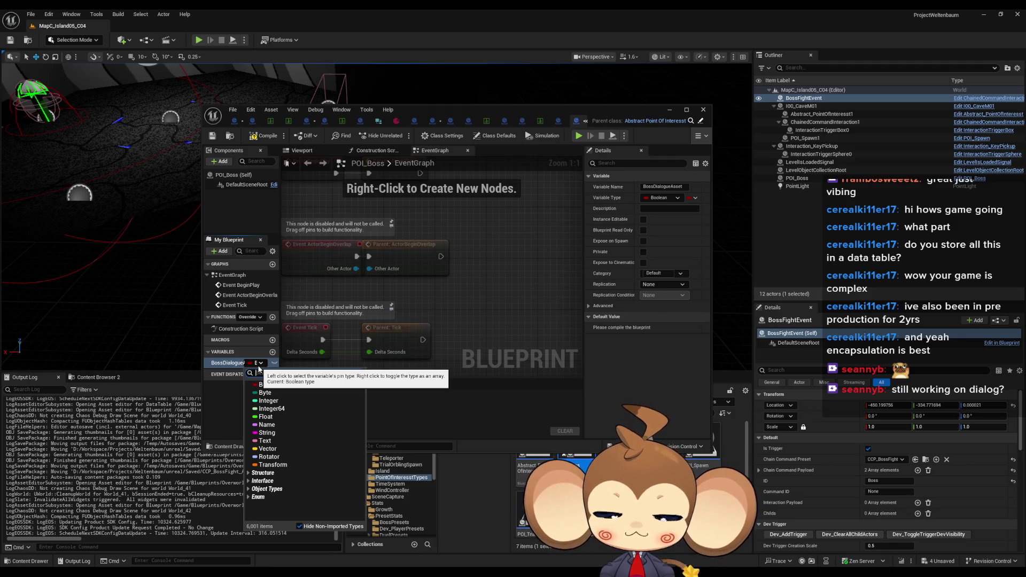
{"action": "type", "text": "item"}
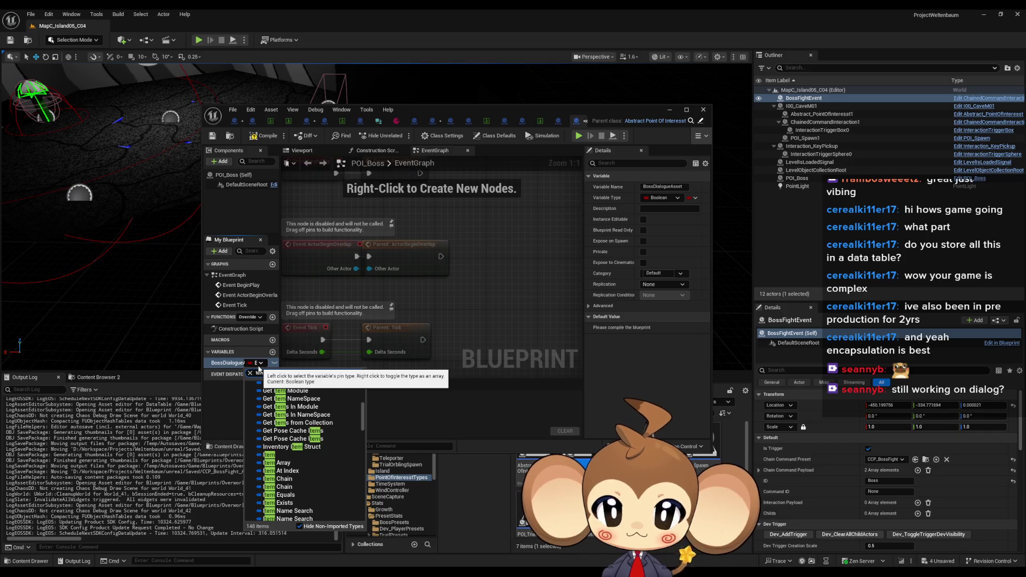
{"action": "key", "text": "BackSpace"}
{"action": "key", "text": "BackSpace"}
{"action": "key", "text": "BackSpace"}
{"action": "type", "text": "dialogue"}
{"action": "mouse_move", "coordinate": [315, 393]}
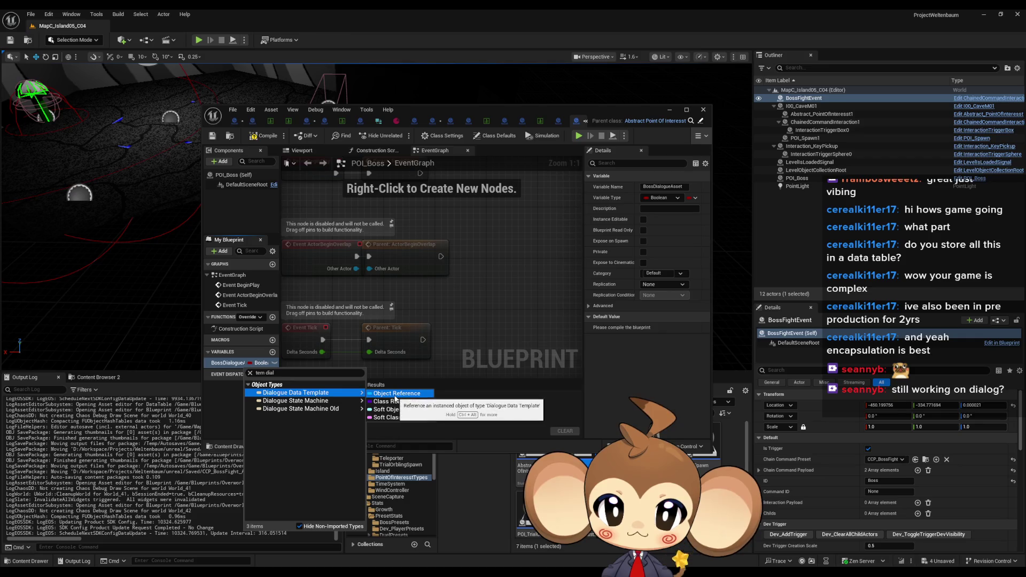
{"action": "left_click", "coordinate": [397, 393]}
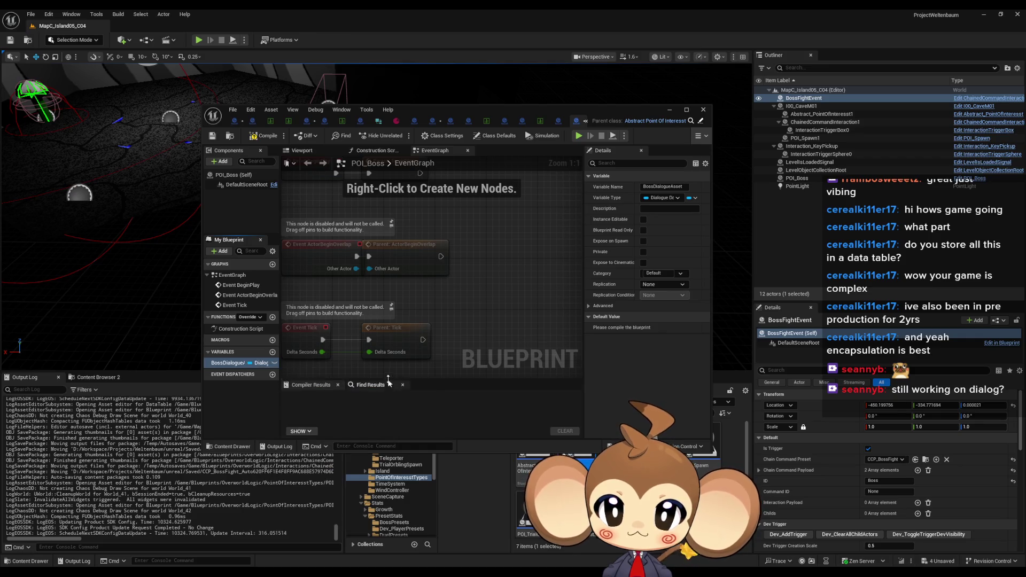
Step: Compile POI_Boss, make BossDialogueAsset Instance Editable, then recompile and save
{"action": "left_click", "coordinate": [258, 137]}
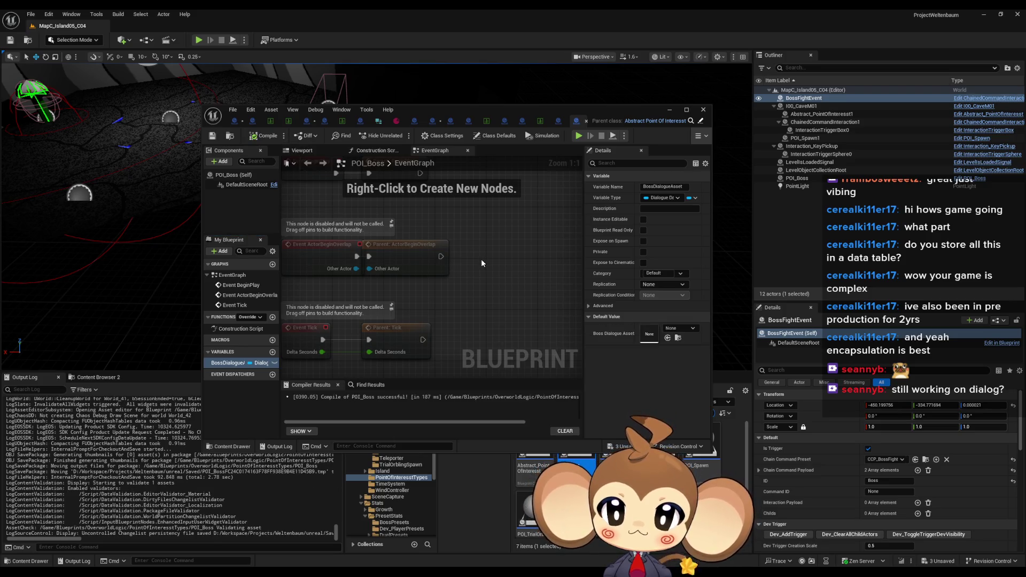
{"action": "left_click", "coordinate": [274, 363]}
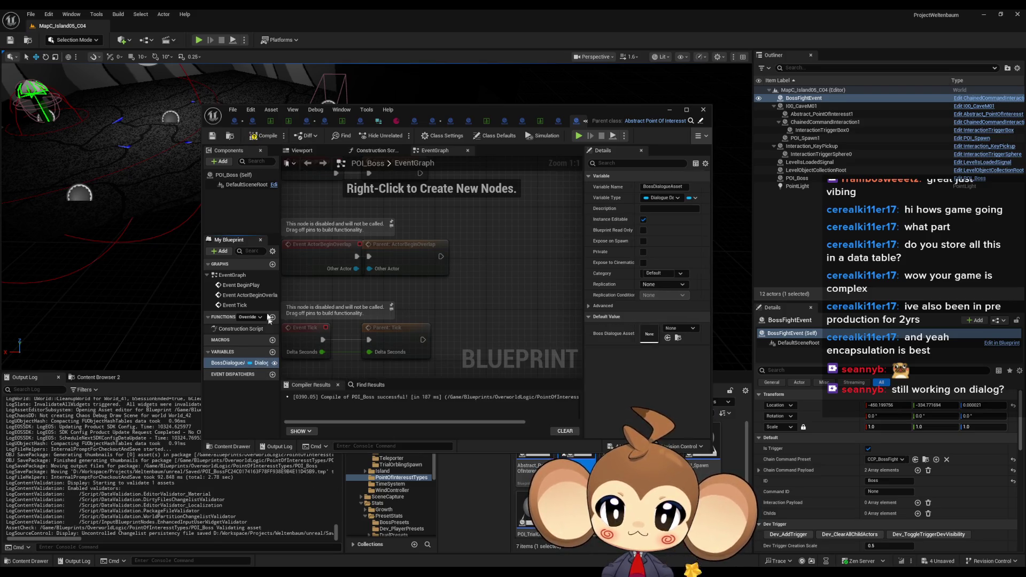
{"action": "left_click", "coordinate": [258, 136]}
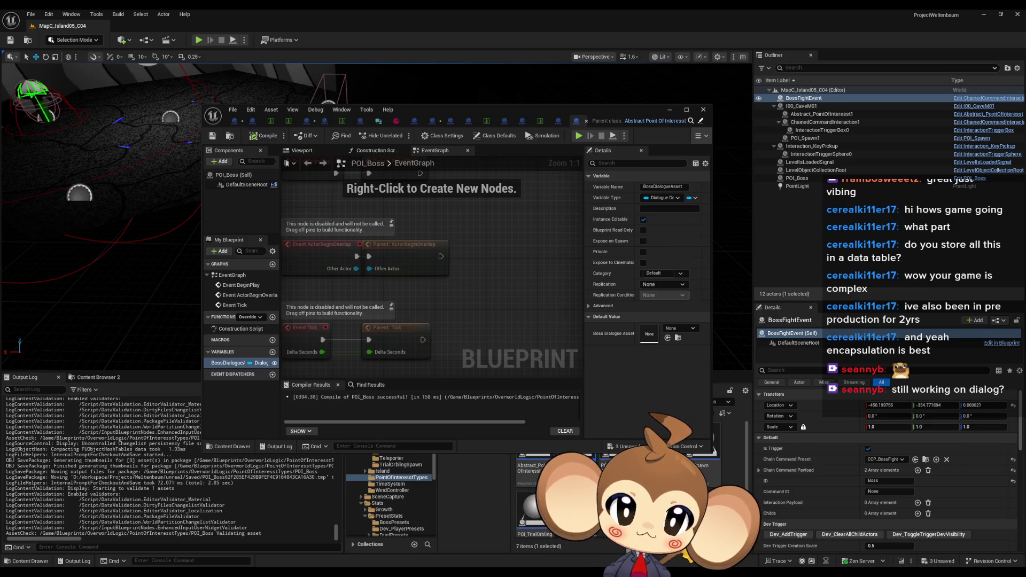
Step: Check POI_Boss's Boss Dialogue Asset picker in the level, leave it None, and minimise the editor
{"action": "left_click", "coordinate": [797, 178]}
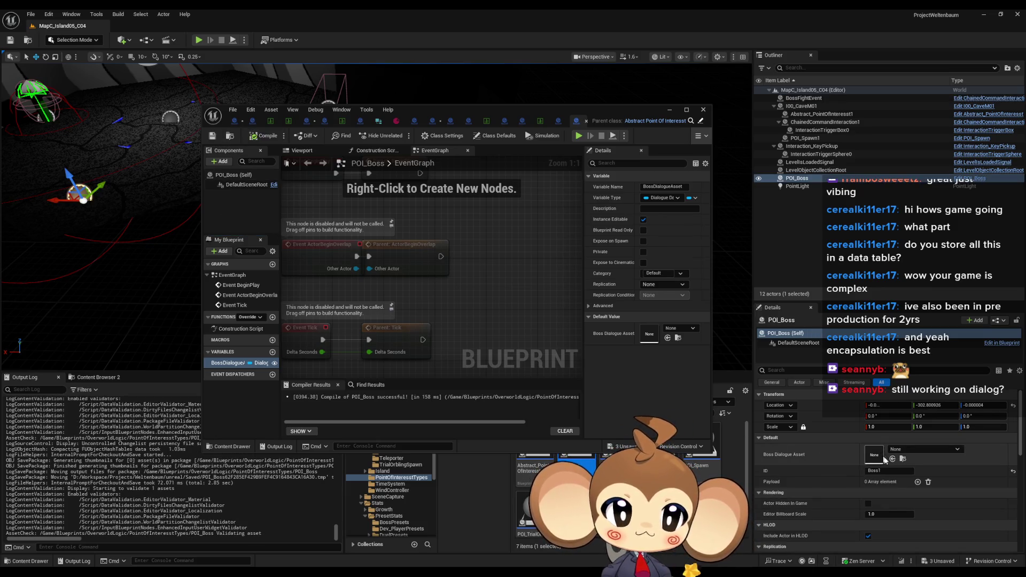
{"action": "left_click", "coordinate": [901, 450]}
{"action": "type", "text": "Boss"}
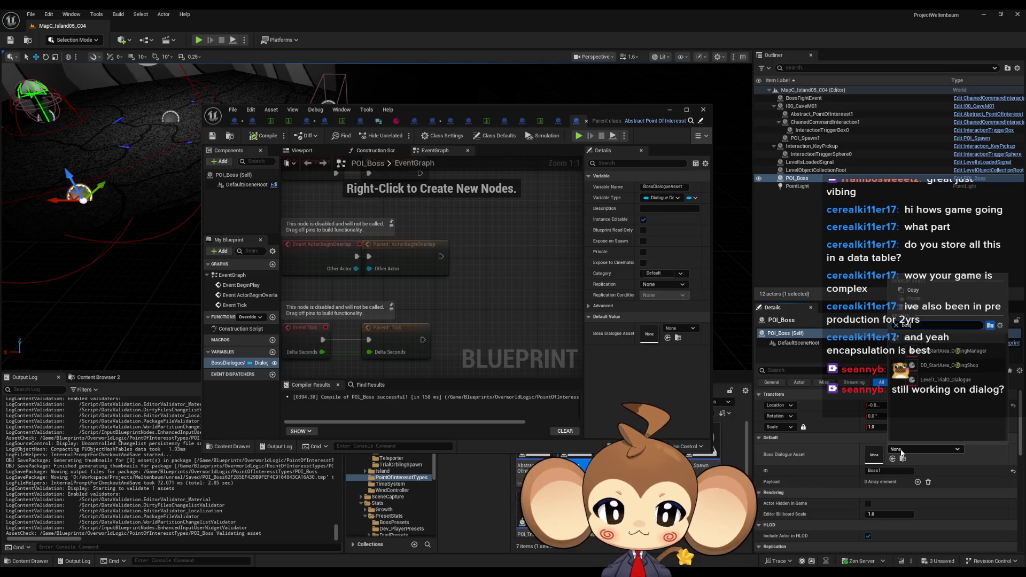
{"action": "type", "text": "s"}
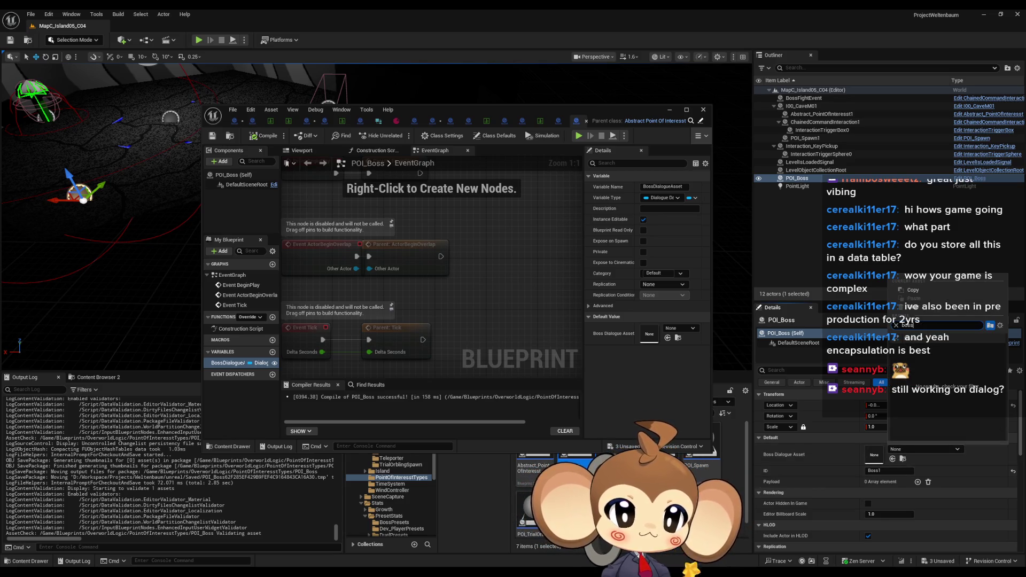
{"action": "left_click", "coordinate": [534, 110]}
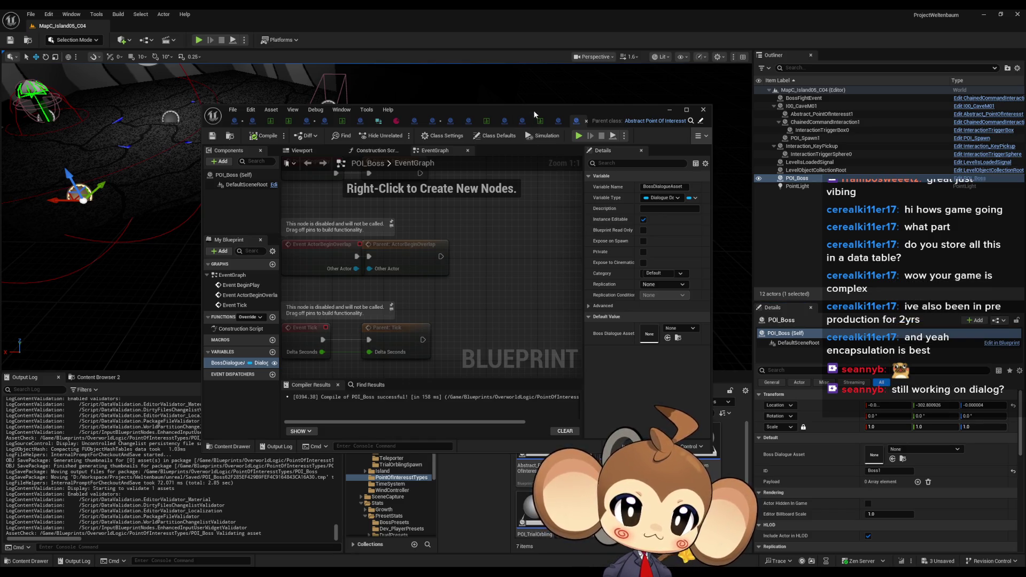
{"action": "mouse_move", "coordinate": [543, 109]}
{"action": "left_mouse_down"}
{"action": "mouse_move", "coordinate": [502, 104]}
{"action": "mouse_move", "coordinate": [400, 48]}
{"action": "mouse_move", "coordinate": [412, 53]}
{"action": "left_mouse_up"}
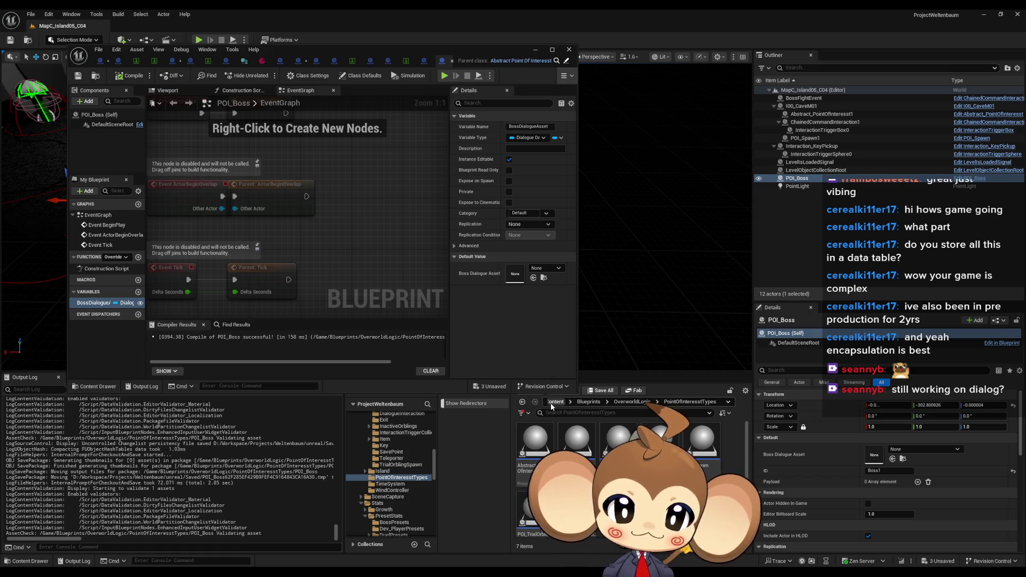
{"action": "left_click", "coordinate": [535, 49]}
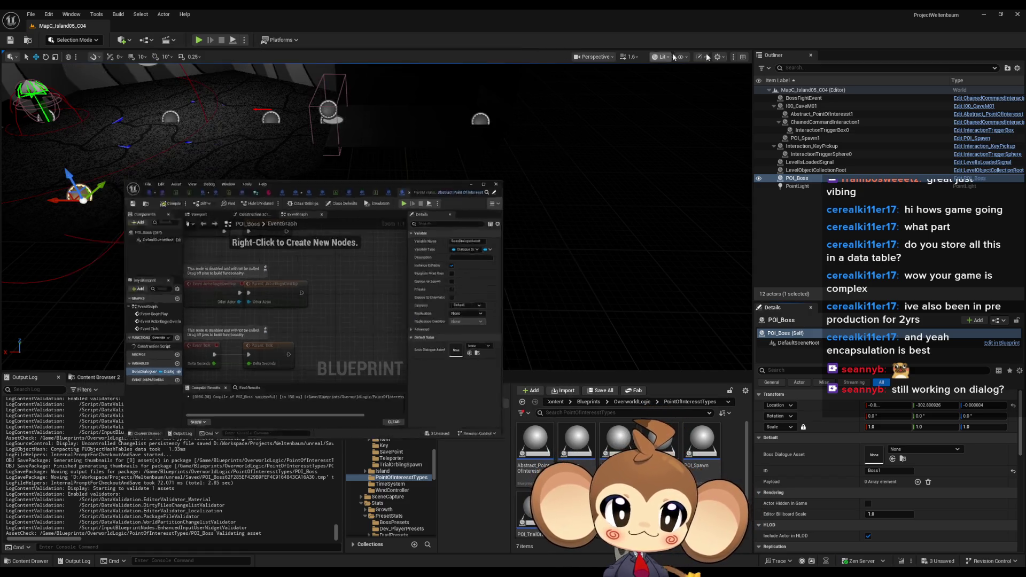
{"action": "left_click", "coordinate": [802, 99]}
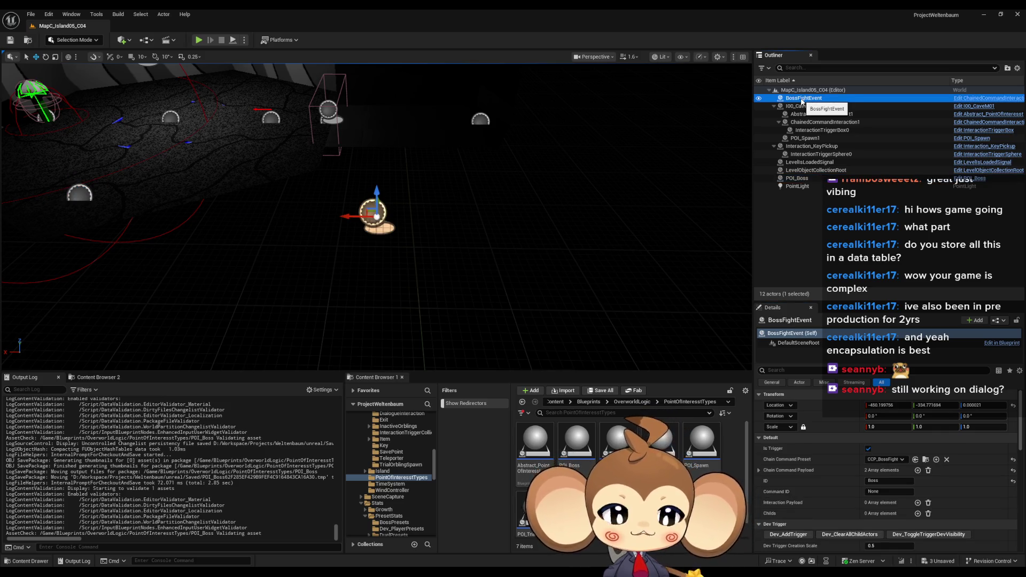
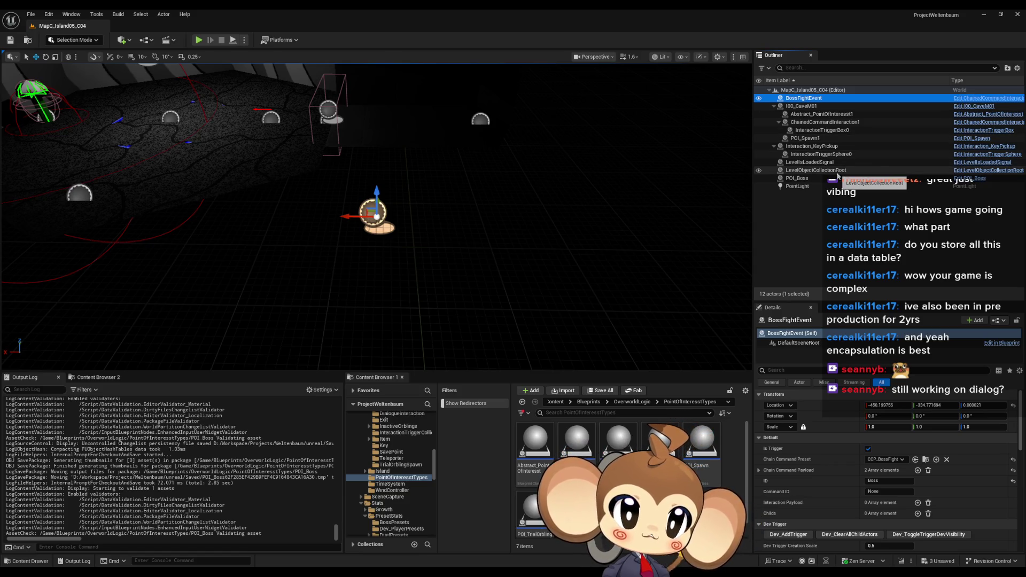
Step: Select LevelObjectCollectionRoot in the Outliner and open its Blueprint on the BossSpawnProcedure graph
{"action": "left_click", "coordinate": [837, 171]}
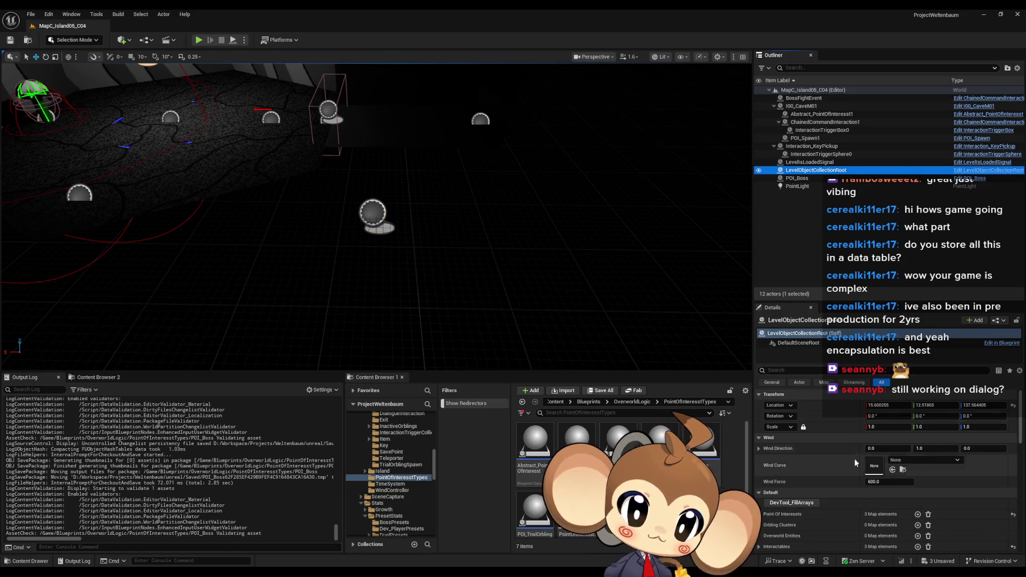
{"action": "scroll", "coordinate": [854, 459], "scroll_direction": "down", "scroll_amount": 3}
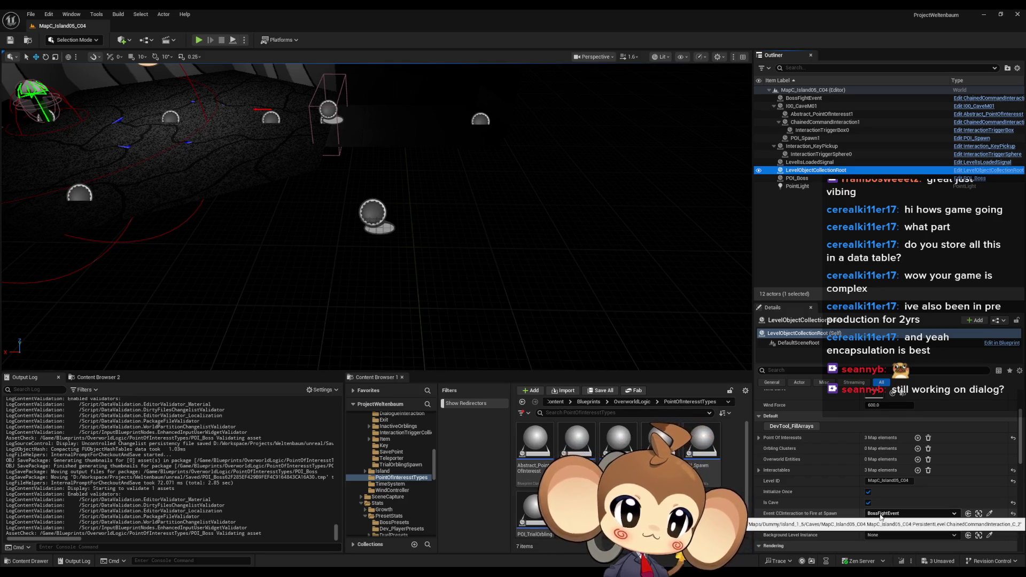
{"action": "left_click", "coordinate": [974, 170]}
{"action": "scroll", "coordinate": [104, 289], "scroll_direction": "down", "scroll_amount": 5}
{"action": "scroll", "coordinate": [104, 289], "scroll_direction": "down", "scroll_amount": 2}
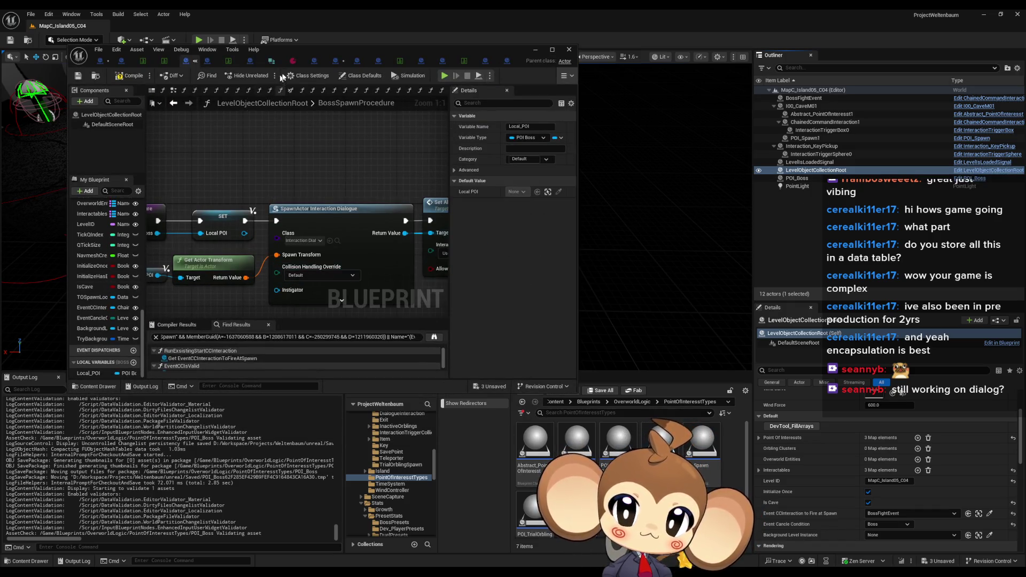
Step: Move and widen the Blueprint editor so variable names show, then browse to Blueprints/OverworldLogic
{"action": "left_click_drag", "start_coordinate": [273, 47], "coordinate": [439, 32]}
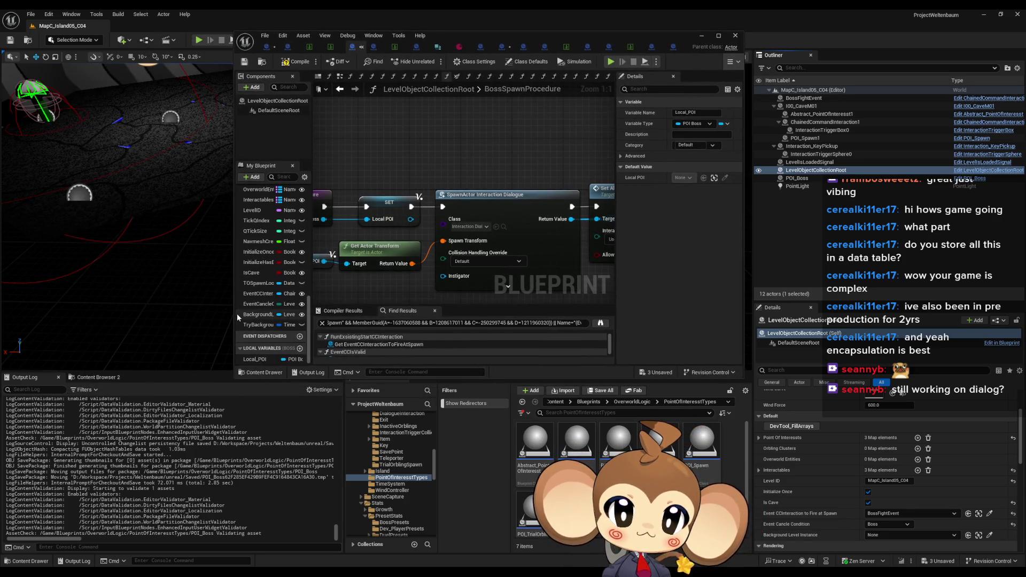
{"action": "left_click_drag", "start_coordinate": [235, 318], "coordinate": [90, 316]}
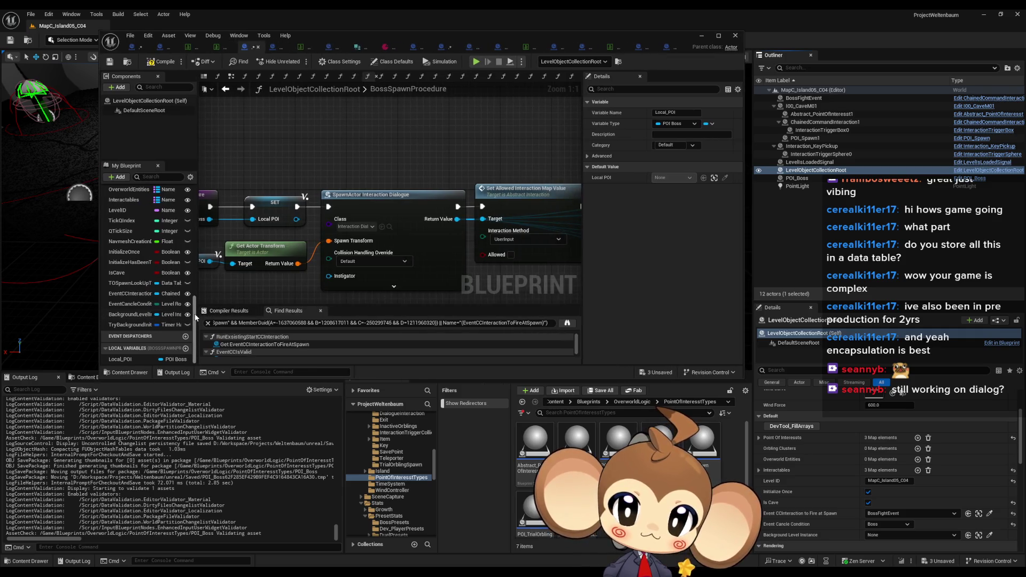
{"action": "left_click_drag", "start_coordinate": [196, 316], "coordinate": [239, 314]}
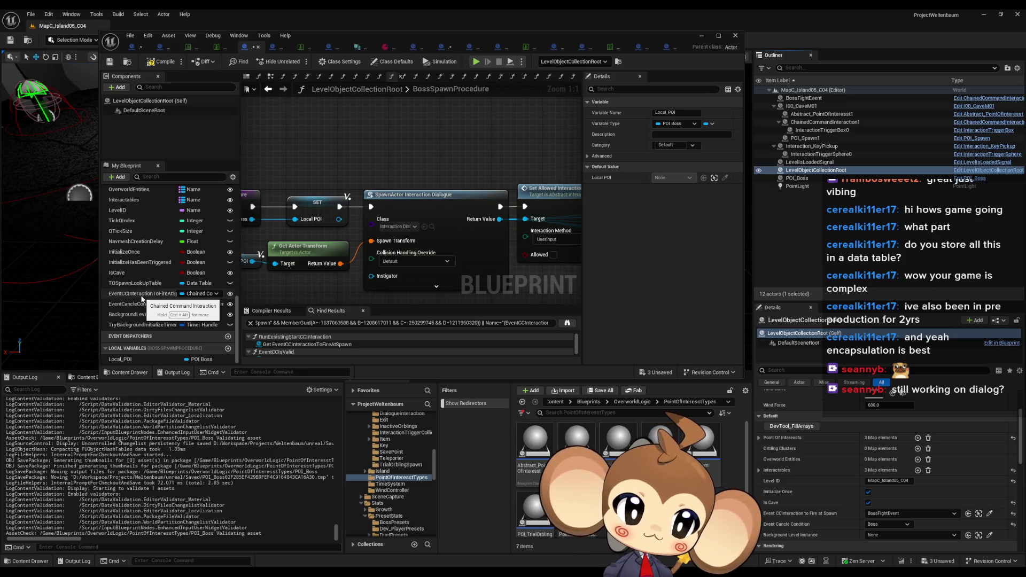
{"action": "left_click", "coordinate": [627, 403]}
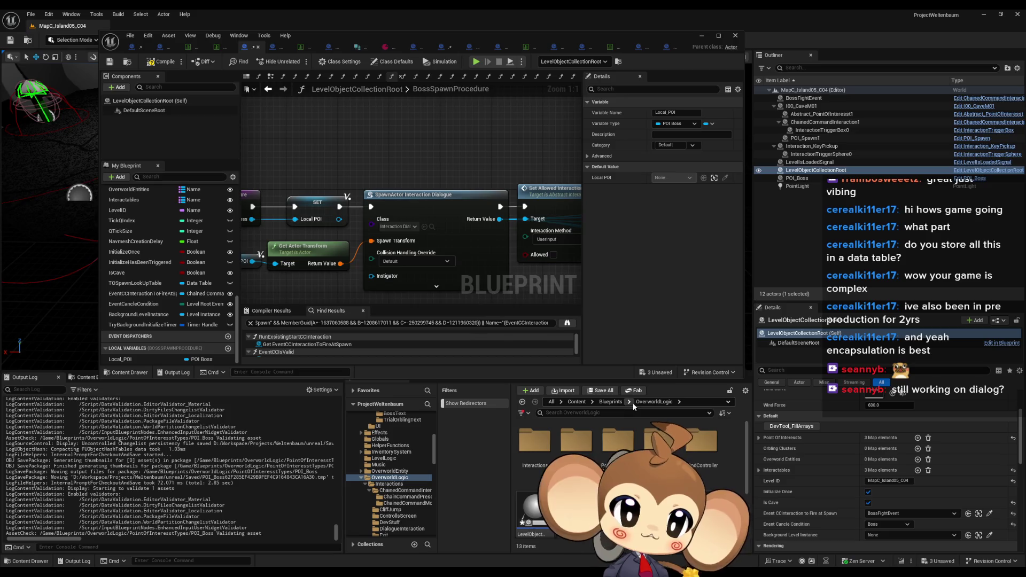
Step: Open Interaction_Dialogue from Interactions/DialogueInteraction and inspect its DialogueTreeAsset variable
{"action": "double_click", "coordinate": [543, 433]}
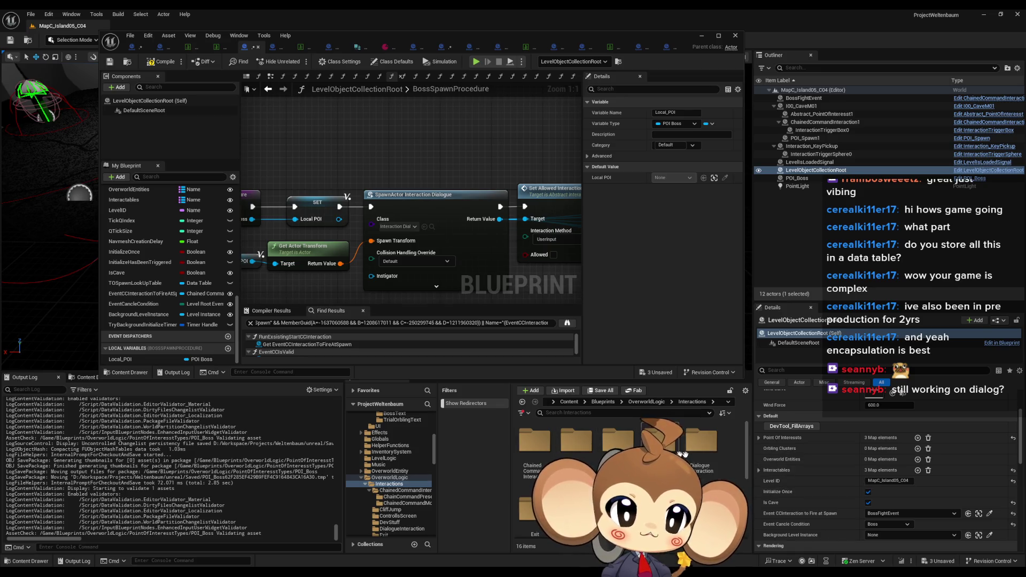
{"action": "double_click", "coordinate": [697, 451]}
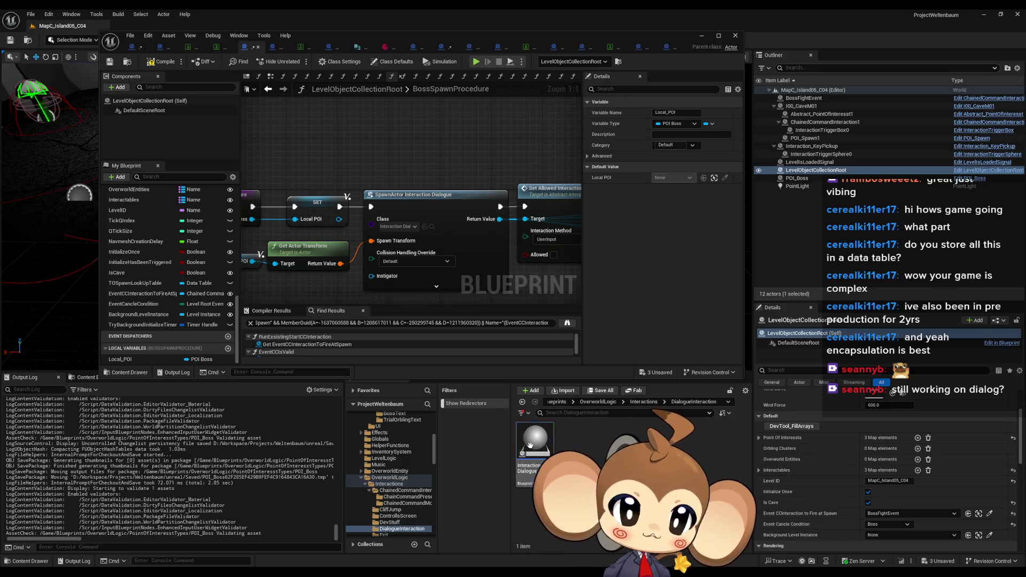
{"action": "double_click", "coordinate": [531, 444]}
{"action": "left_click", "coordinate": [132, 350]}
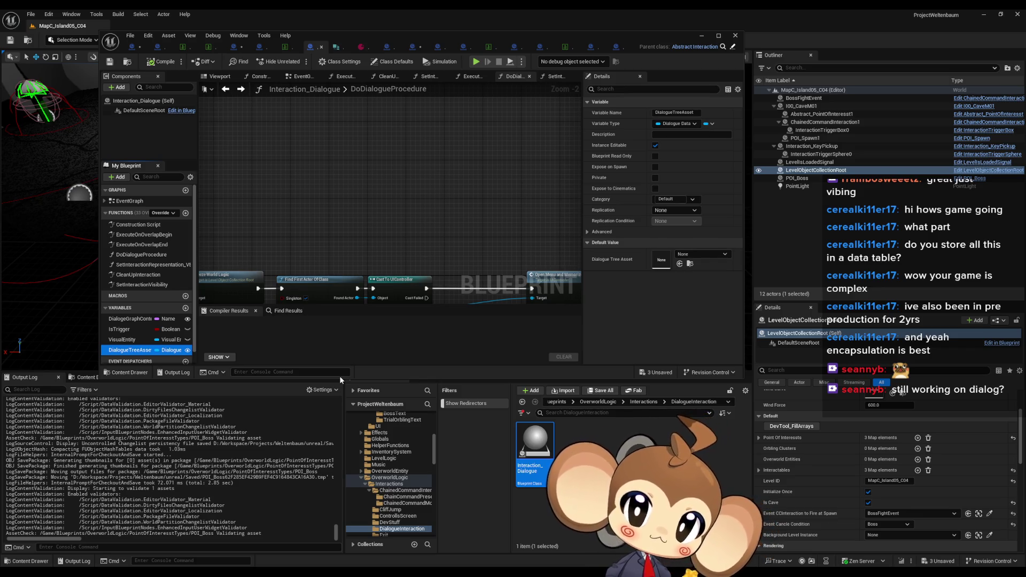
Step: Maximize the Blueprint editor and return to LevelObjectCollectionRoot's BossSpawnProcedure graph
{"action": "mouse_move", "coordinate": [343, 46]}
{"action": "left_mouse_down"}
{"action": "mouse_move", "coordinate": [401, 161]}
{"action": "mouse_move", "coordinate": [407, 339]}
{"action": "mouse_move", "coordinate": [401, 214]}
{"action": "left_mouse_up"}
{"action": "double_click", "coordinate": [399, 214]}
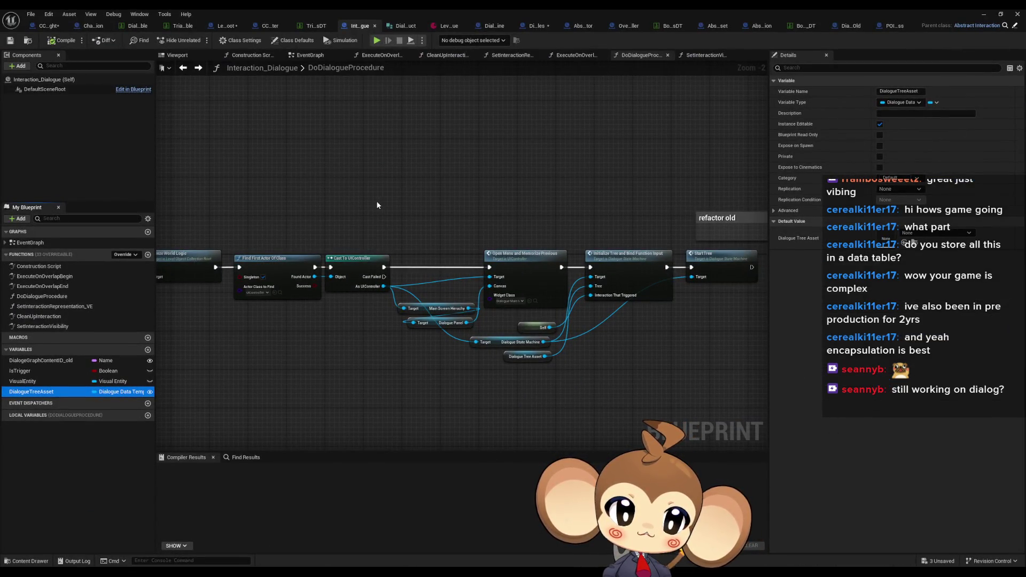
{"action": "left_click", "coordinate": [49, 25]}
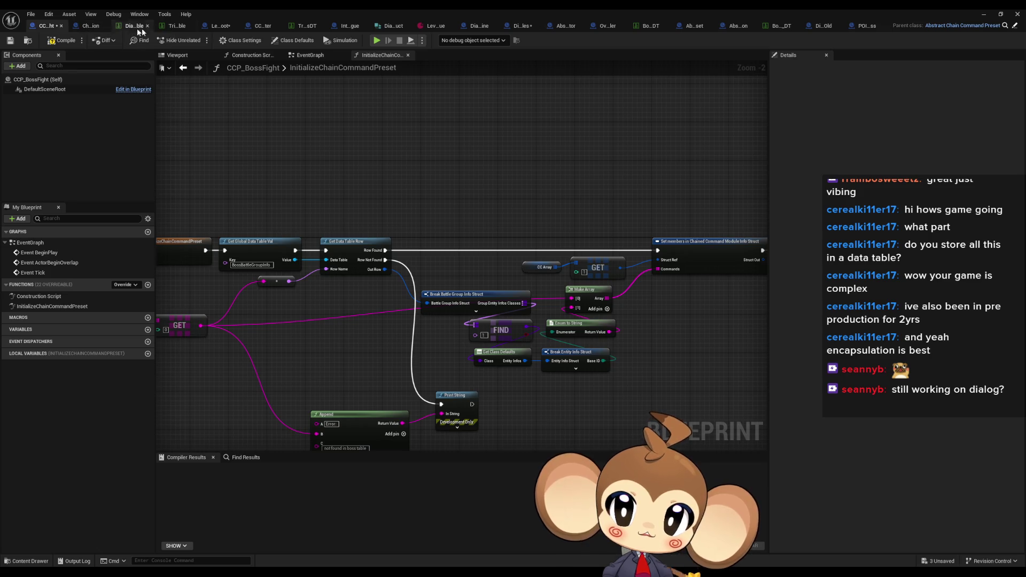
{"action": "left_click", "coordinate": [217, 26]}
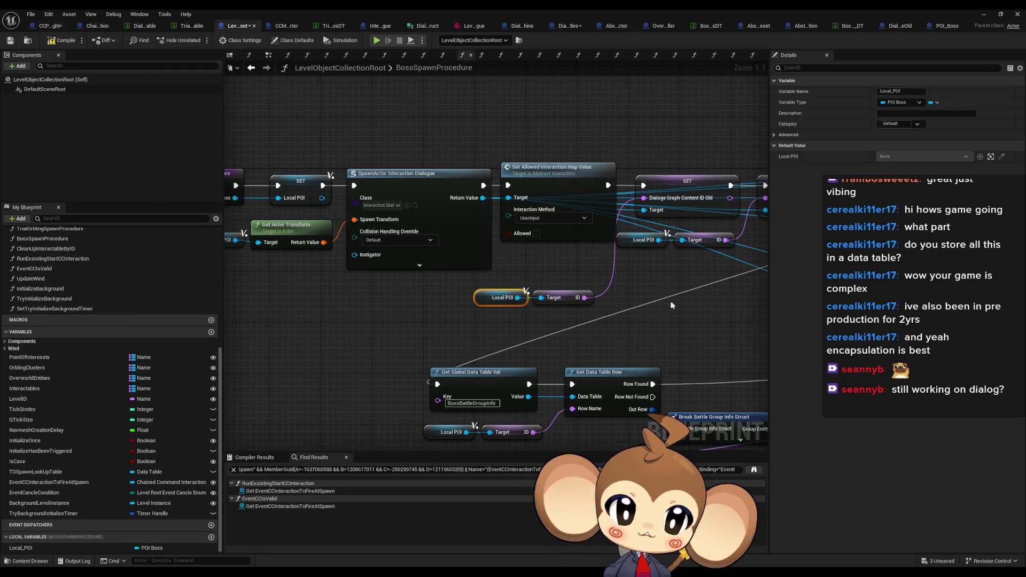
Step: Add a Get Boss Dialogue Asset node from the Local POI pin by searching 'dialog'
{"action": "scroll", "coordinate": [396, 275], "scroll_direction": "down", "scroll_amount": 4}
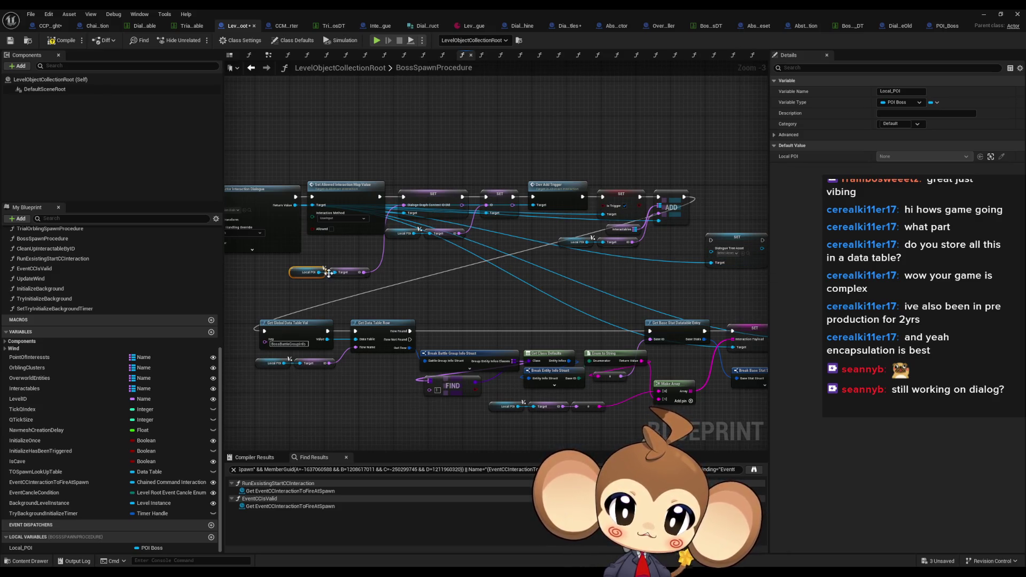
{"action": "mouse_move", "coordinate": [598, 282]}
{"action": "left_mouse_down"}
{"action": "mouse_move", "coordinate": [468, 272]}
{"action": "mouse_move", "coordinate": [506, 278]}
{"action": "left_mouse_up"}
{"action": "scroll", "coordinate": [483, 271], "scroll_direction": "up", "scroll_amount": 2}
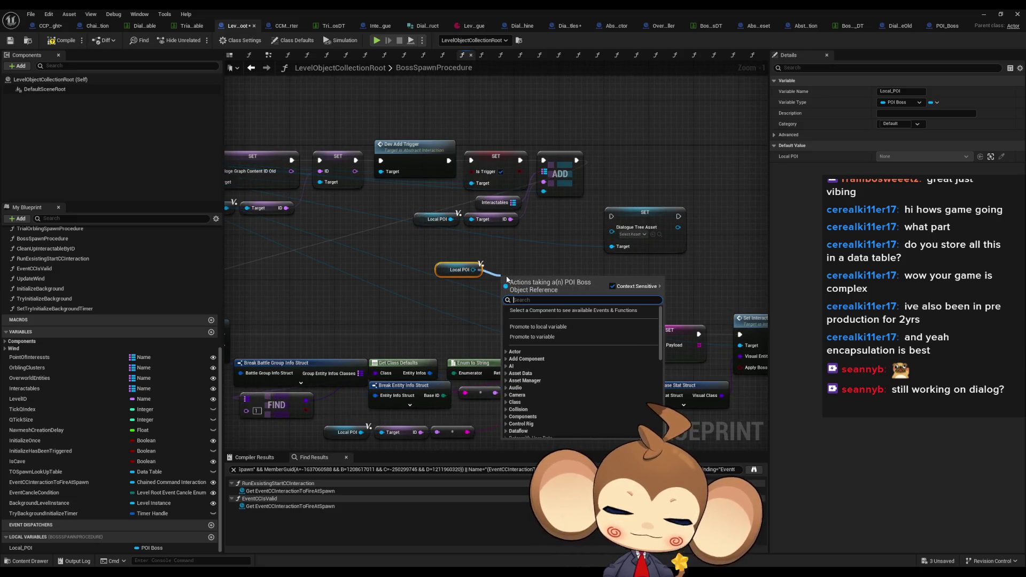
{"action": "type", "text": "dial tree"}
{"action": "key", "text": "ctrl+a"}
{"action": "type", "text": "dialog"}
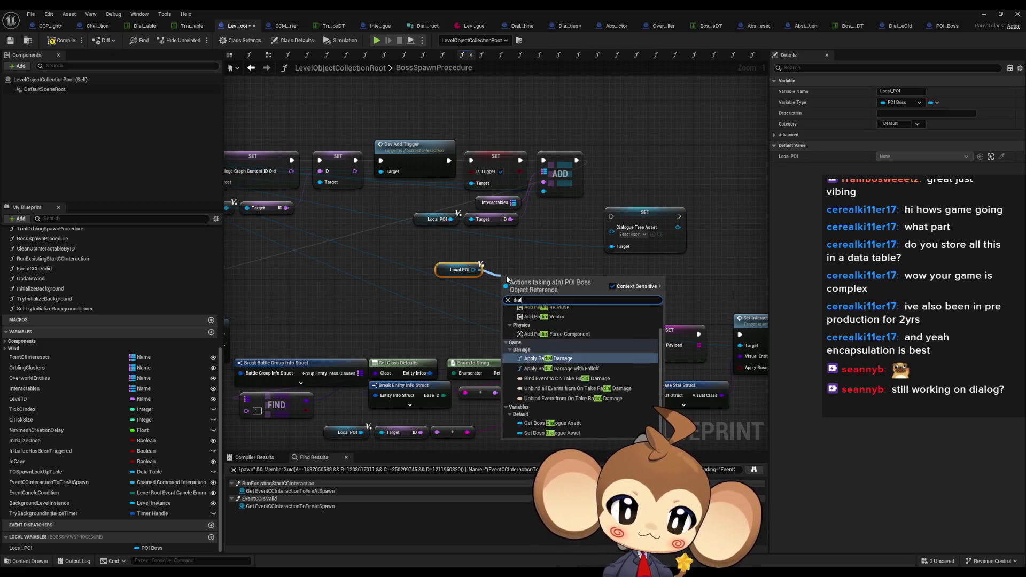
{"action": "key", "text": "Return"}
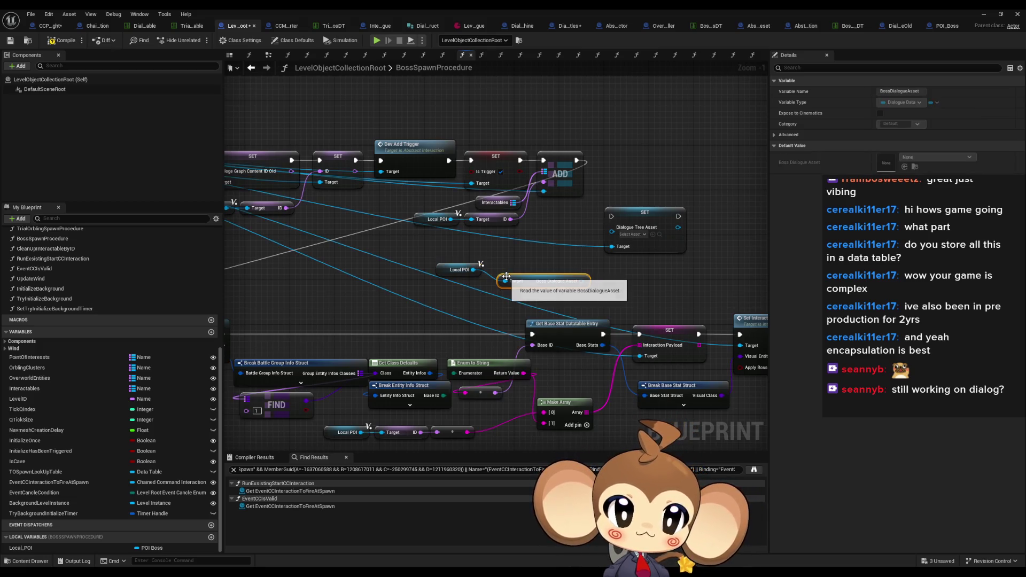
Step: Wire Boss Dialogue Asset into SET Dialogue Tree Asset and tuck the getters under the setters
{"action": "mouse_move", "coordinate": [526, 288]}
{"action": "left_mouse_down"}
{"action": "mouse_move", "coordinate": [522, 275]}
{"action": "mouse_move", "coordinate": [613, 229]}
{"action": "mouse_move", "coordinate": [582, 164]}
{"action": "mouse_move", "coordinate": [230, 334]}
{"action": "mouse_move", "coordinate": [472, 336]}
{"action": "left_mouse_up"}
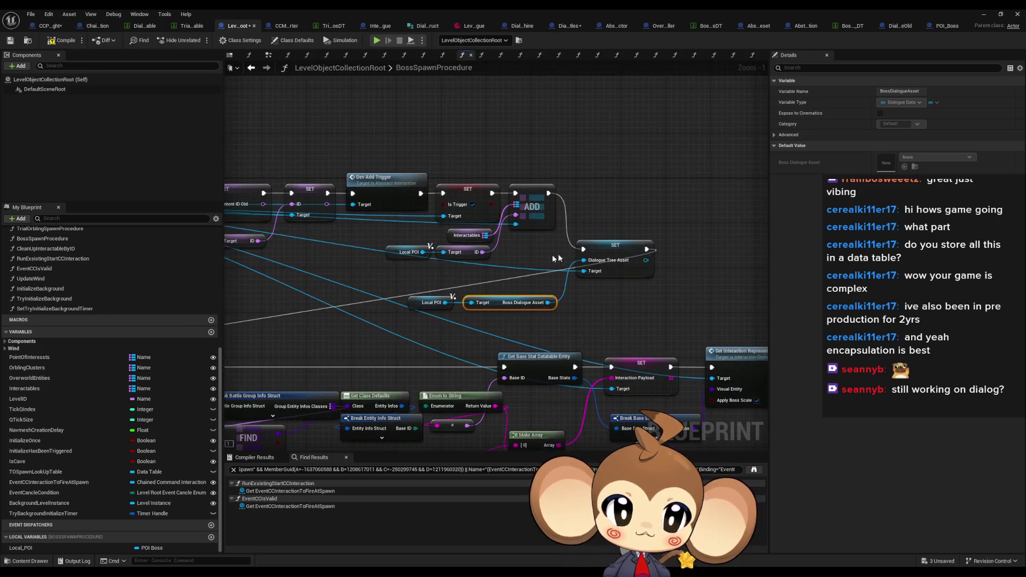
{"action": "left_click", "coordinate": [602, 191]}
{"action": "mouse_move", "coordinate": [417, 287]}
{"action": "left_mouse_down"}
{"action": "mouse_move", "coordinate": [521, 313]}
{"action": "mouse_move", "coordinate": [461, 277]}
{"action": "left_mouse_up"}
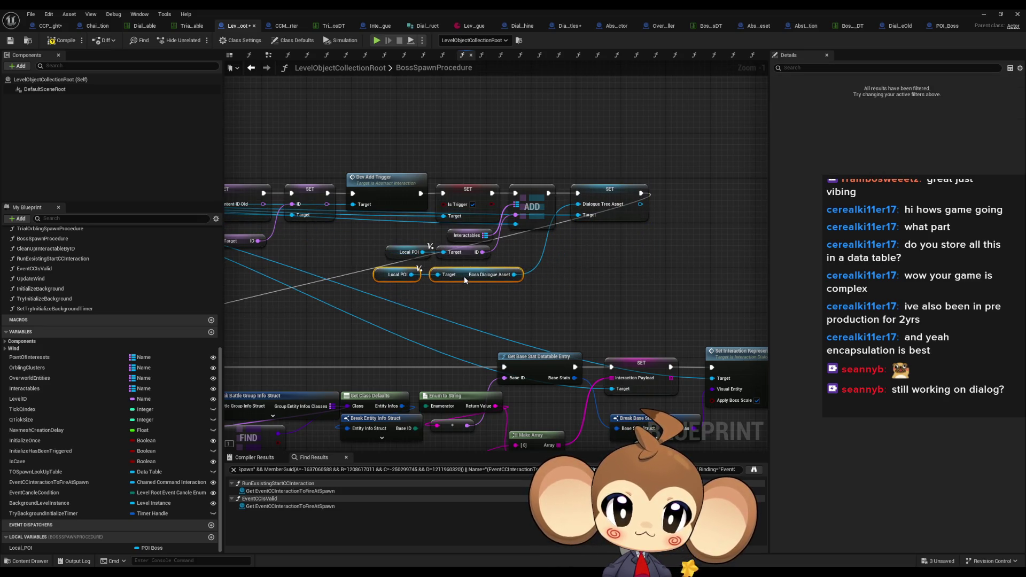
{"action": "left_click", "coordinate": [616, 300]}
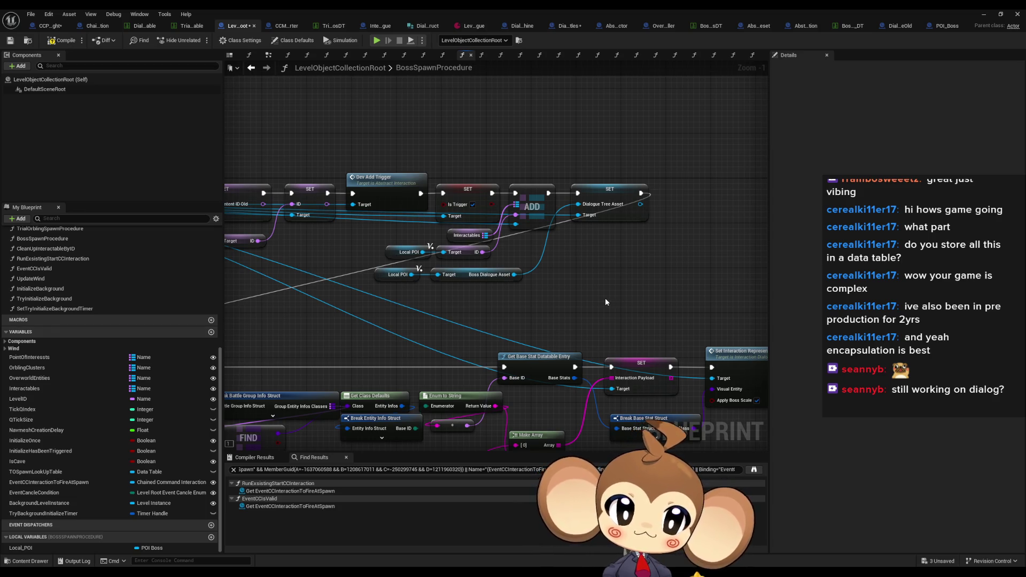
{"action": "scroll", "coordinate": [609, 295], "scroll_direction": "down", "scroll_amount": 1}
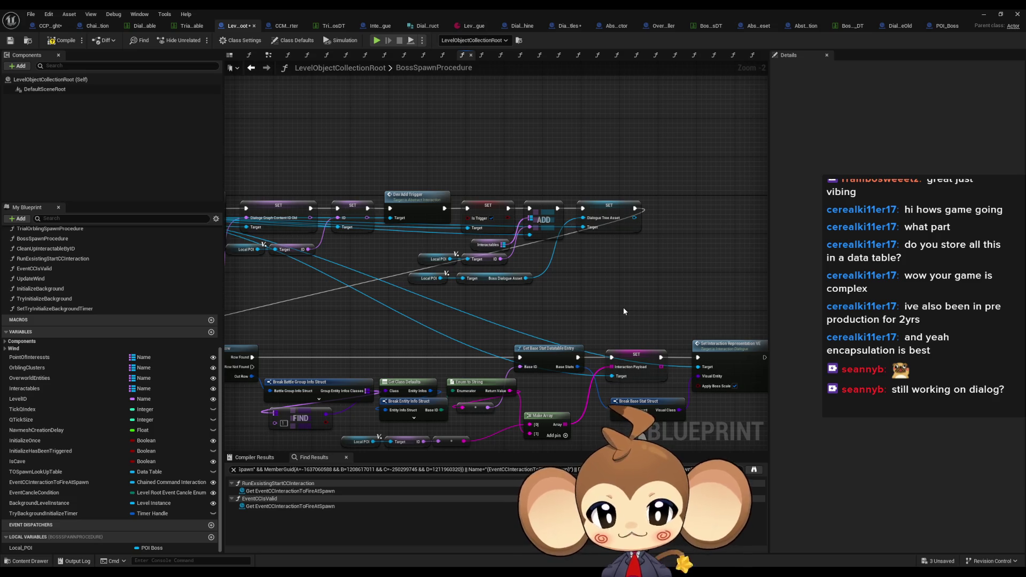
Step: Review the BossSpawnProcedure wiring, then switch to CCP_BossFight's InitializeChainCommandPreset graph
{"action": "scroll", "coordinate": [522, 271], "scroll_direction": "down", "scroll_amount": 5}
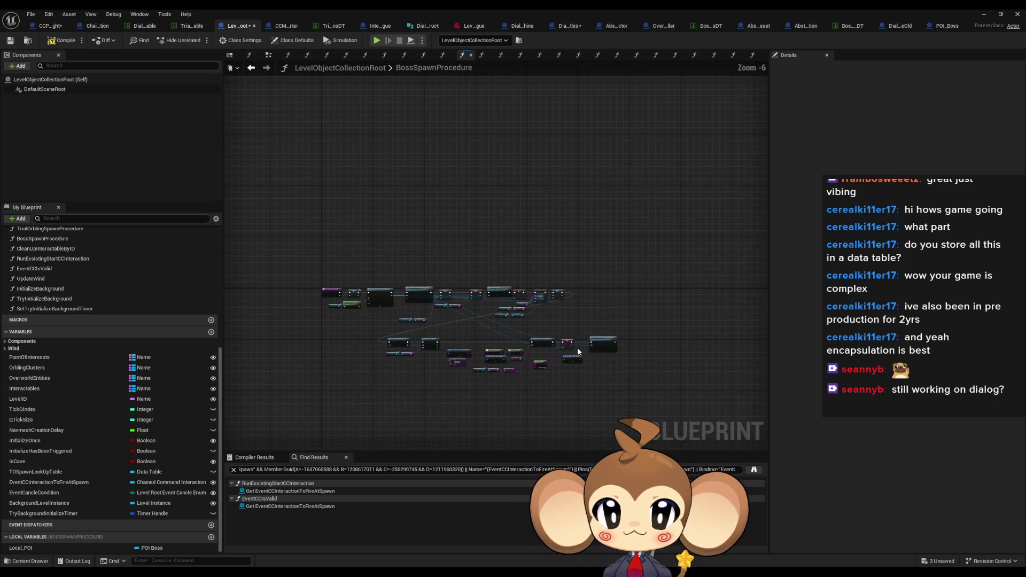
{"action": "scroll", "coordinate": [397, 298], "scroll_direction": "up", "scroll_amount": 3}
{"action": "scroll", "coordinate": [397, 299], "scroll_direction": "up", "scroll_amount": 3}
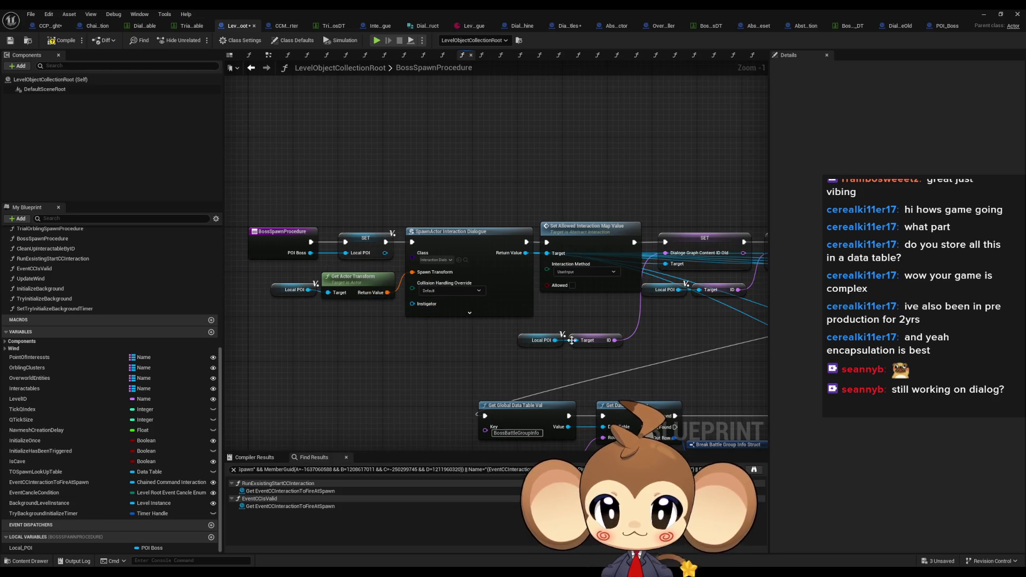
{"action": "mouse_move", "coordinate": [657, 352]}
{"action": "left_mouse_down"}
{"action": "mouse_move", "coordinate": [441, 324]}
{"action": "mouse_move", "coordinate": [372, 328]}
{"action": "left_mouse_up"}
{"action": "scroll", "coordinate": [589, 333], "scroll_direction": "down", "scroll_amount": 2}
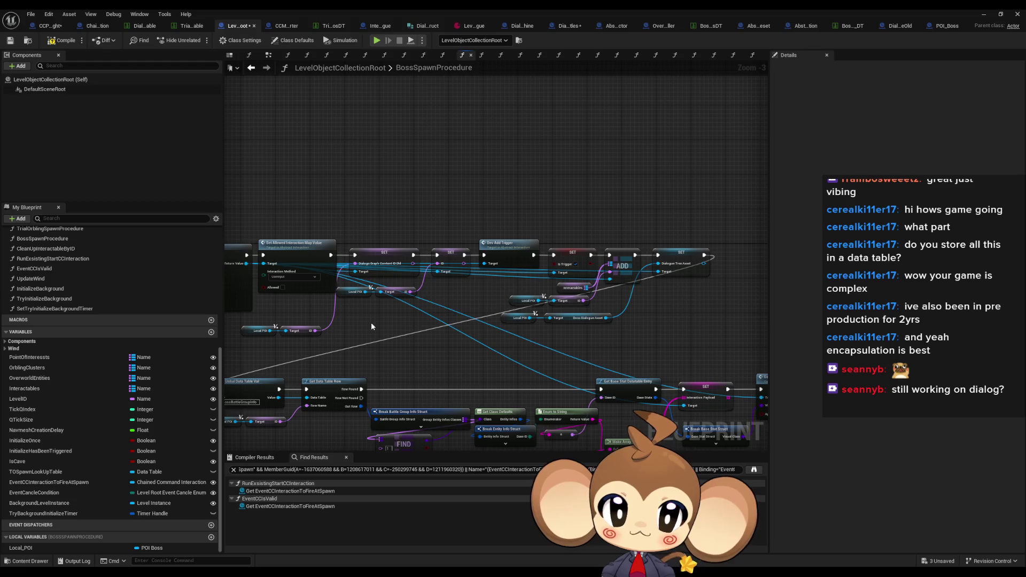
{"action": "scroll", "coordinate": [458, 313], "scroll_direction": "up", "scroll_amount": 3}
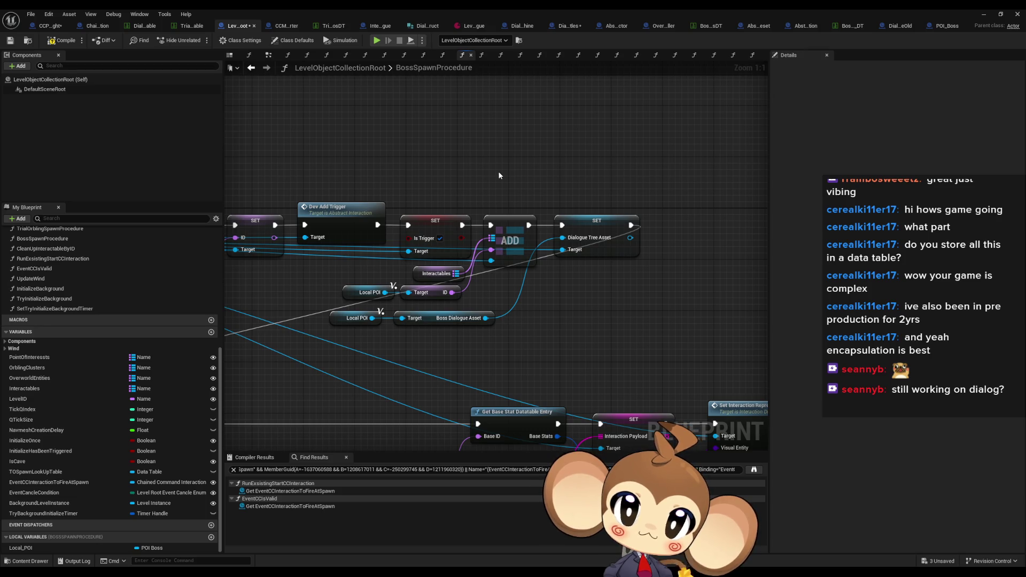
{"action": "left_click", "coordinate": [50, 27]}
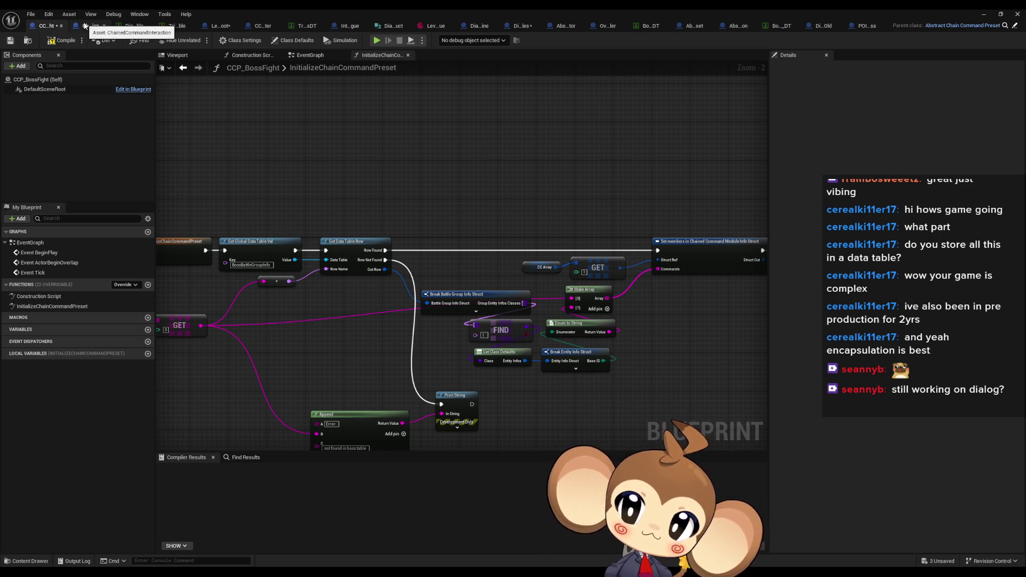
Step: Inspect ChainedCommandInteraction's ExecuteNextModules, DoInteraction and InitializeInteraction function graphs
{"action": "left_click", "coordinate": [85, 26]}
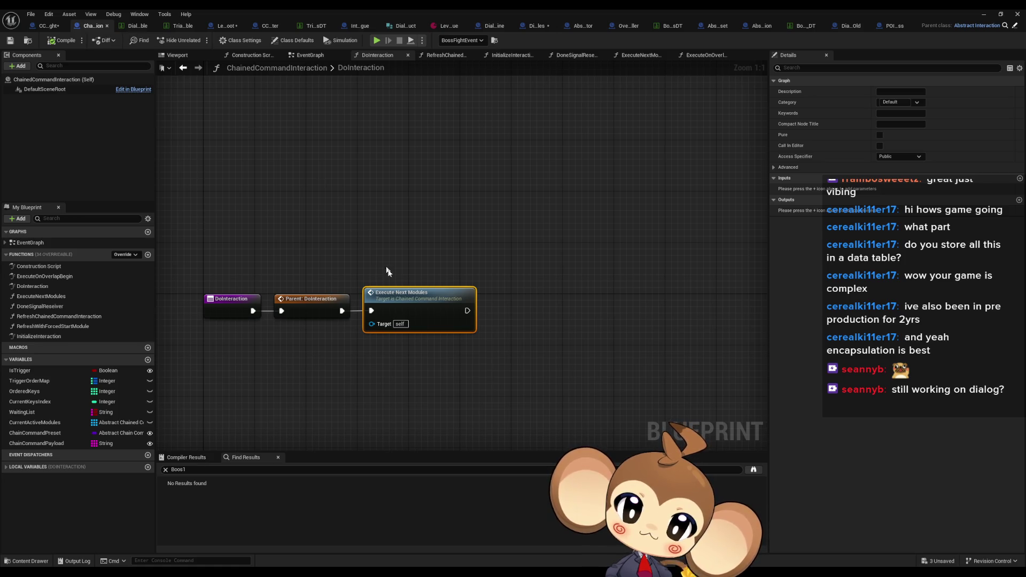
{"action": "double_click", "coordinate": [400, 294]}
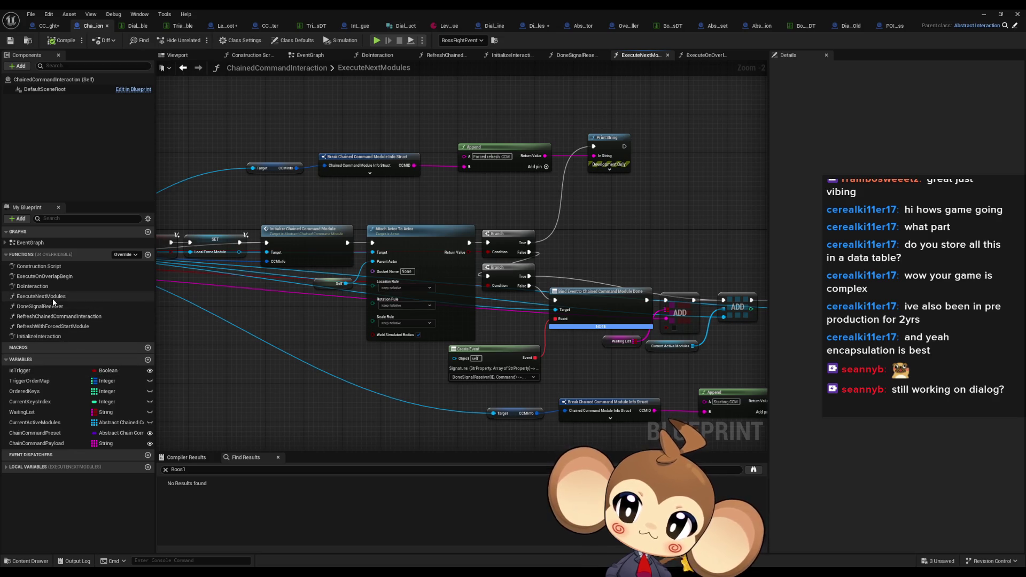
{"action": "left_click", "coordinate": [73, 299]}
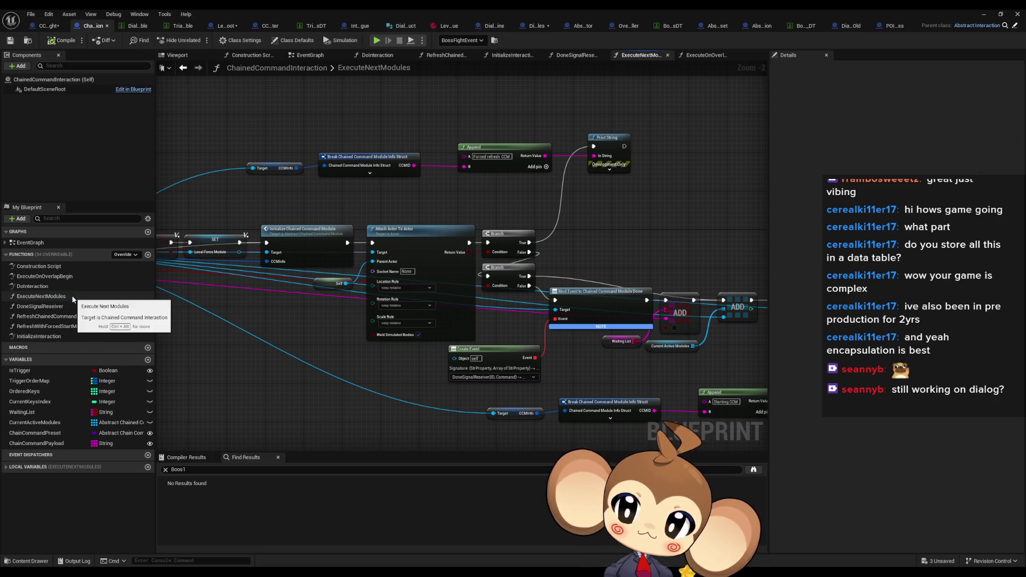
{"action": "double_click", "coordinate": [66, 288]}
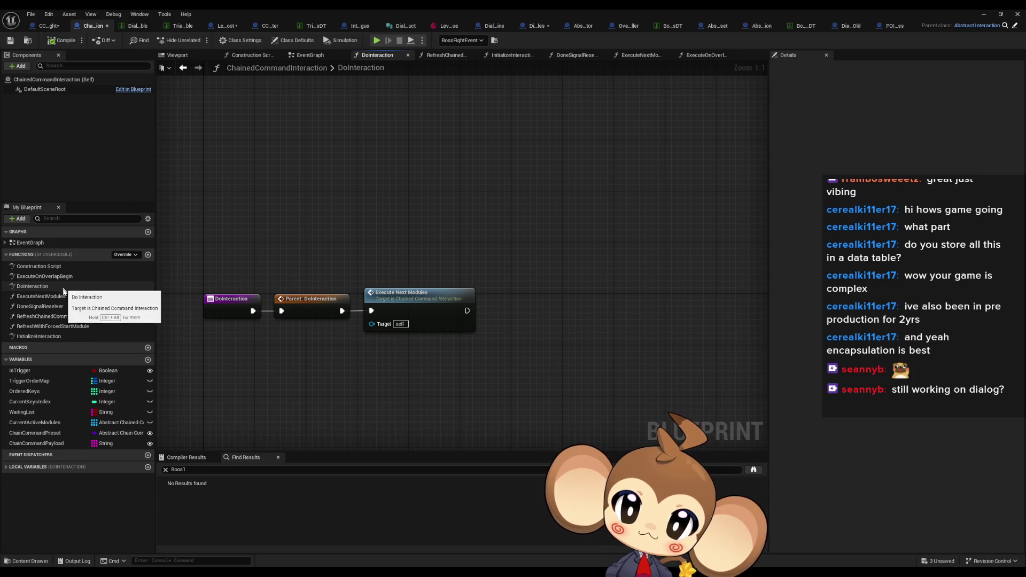
{"action": "double_click", "coordinate": [53, 297]}
{"action": "scroll", "coordinate": [494, 318], "scroll_direction": "up", "scroll_amount": 6}
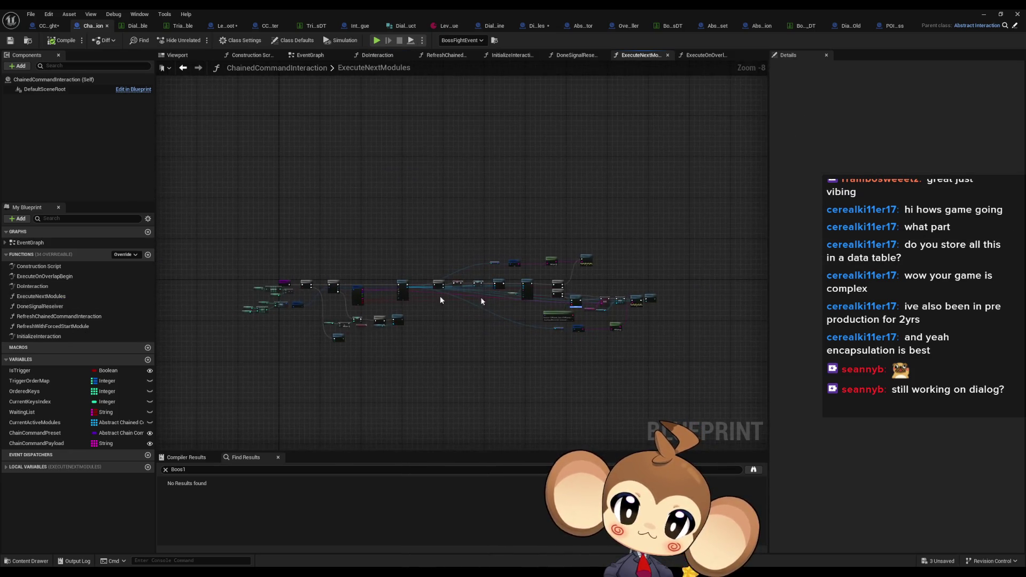
{"action": "left_click_drag", "start_coordinate": [334, 325], "coordinate": [96, 317]}
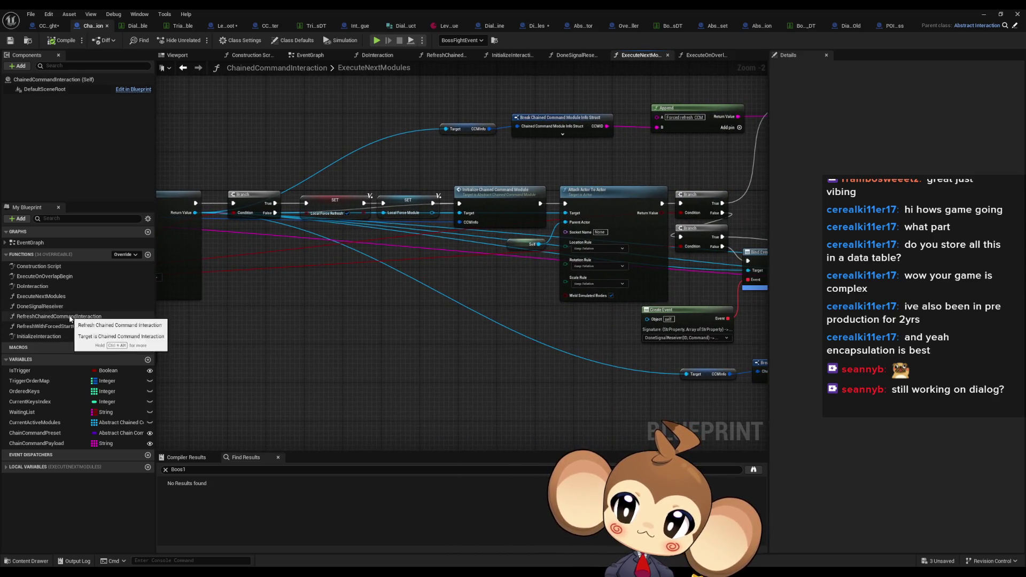
{"action": "double_click", "coordinate": [38, 336]}
{"action": "scroll", "coordinate": [261, 321], "scroll_direction": "down", "scroll_amount": 6}
{"action": "scroll", "coordinate": [261, 323], "scroll_direction": "up", "scroll_amount": 3}
{"action": "left_click_drag", "start_coordinate": [261, 323], "coordinate": [115, 320]}
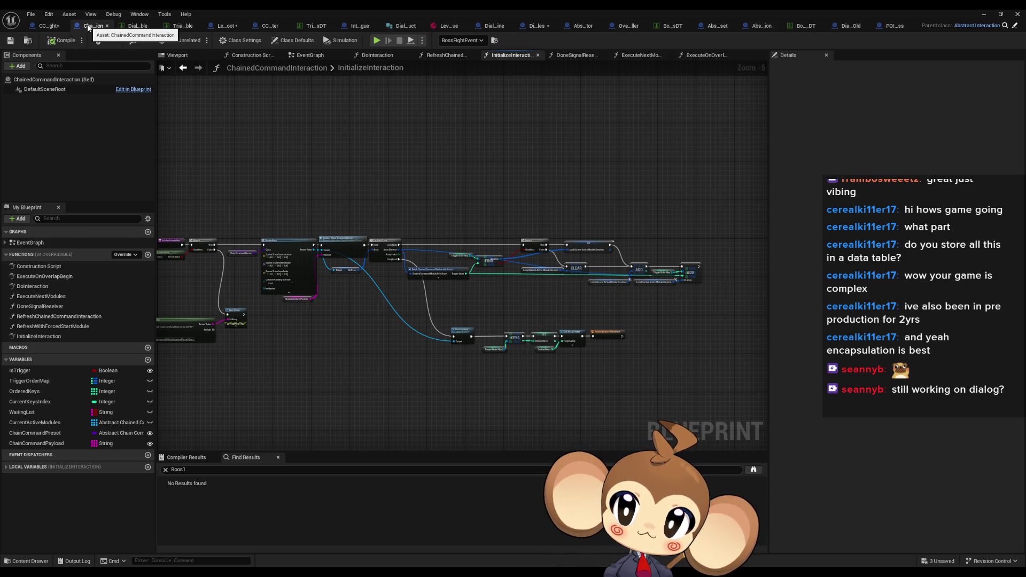
Step: Return to CCP_BossFight and open its InitializeChainCommandPreset function graph
{"action": "left_click", "coordinate": [44, 27]}
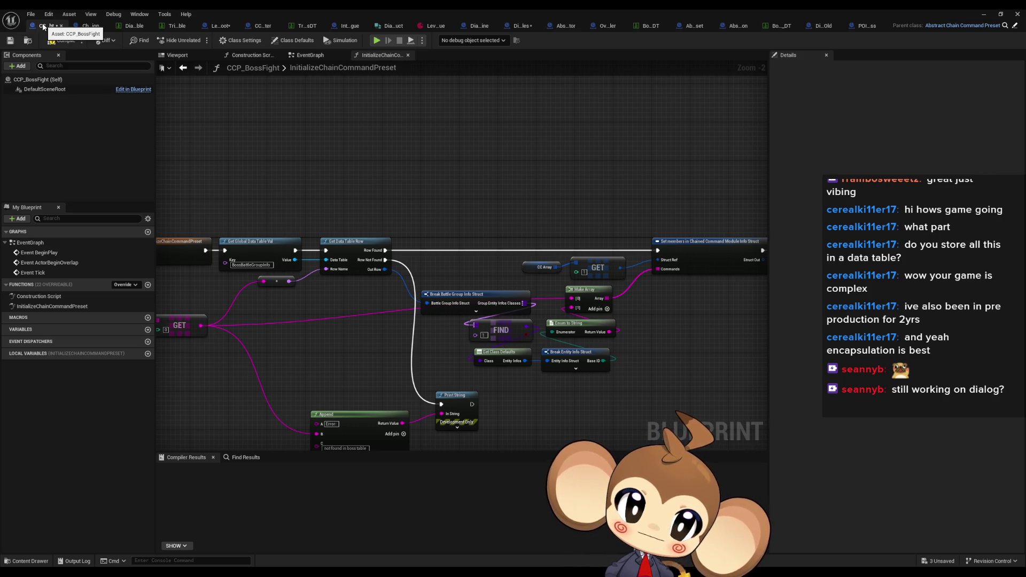
{"action": "left_click_drag", "start_coordinate": [270, 194], "coordinate": [271, 199]}
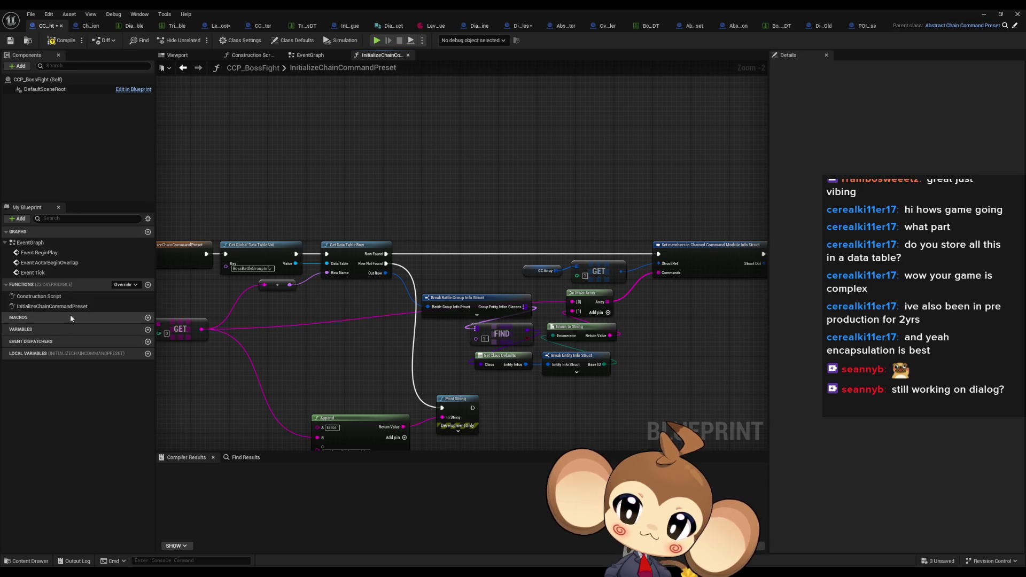
{"action": "left_click", "coordinate": [58, 303]}
{"action": "double_click", "coordinate": [58, 303]}
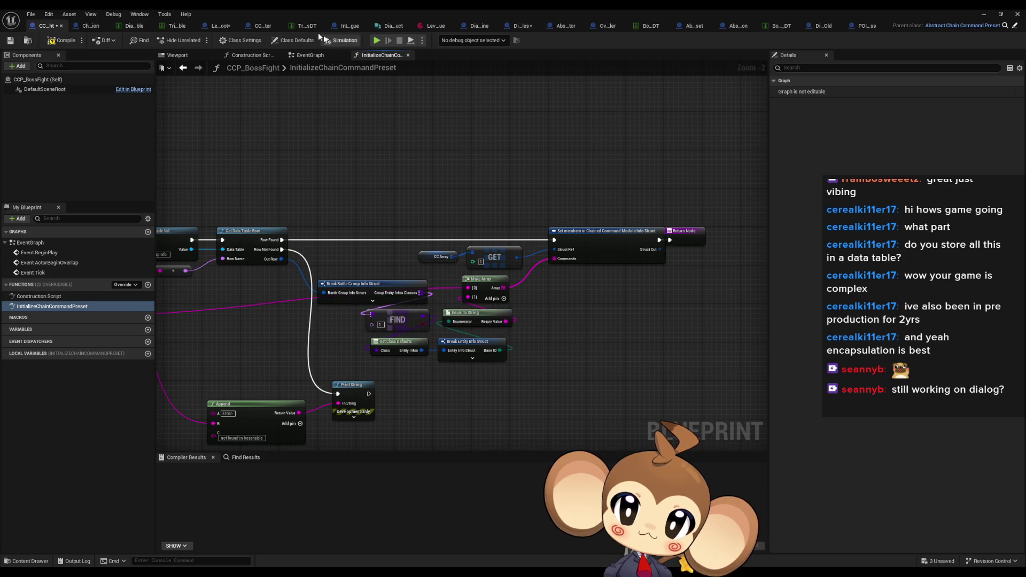
Step: Review CCM_BossBattleStarter's StartCCM spawn nodes, then restore the editor to a floating window
{"action": "left_click", "coordinate": [262, 26]}
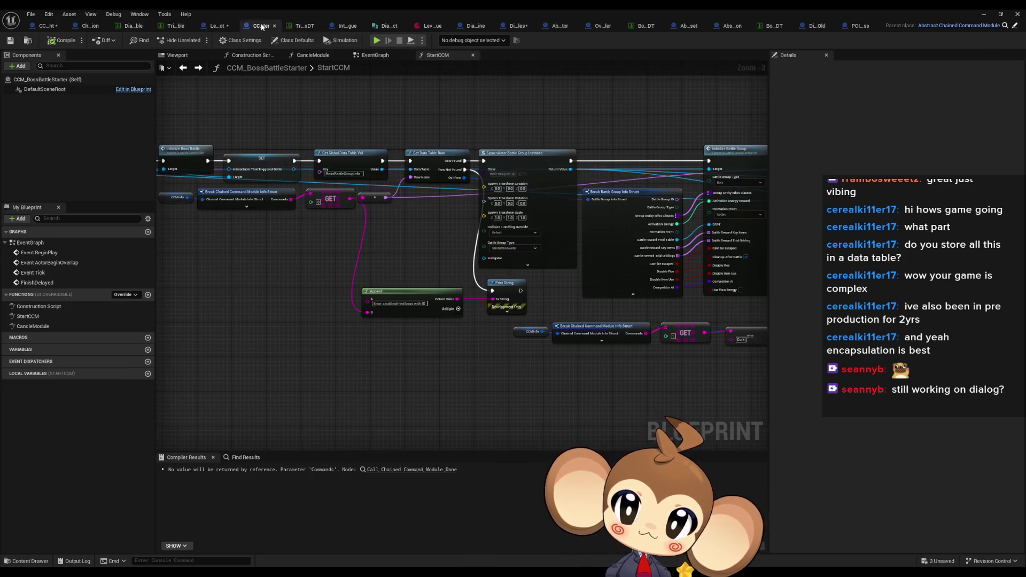
{"action": "scroll", "coordinate": [540, 174], "scroll_direction": "up", "scroll_amount": 3}
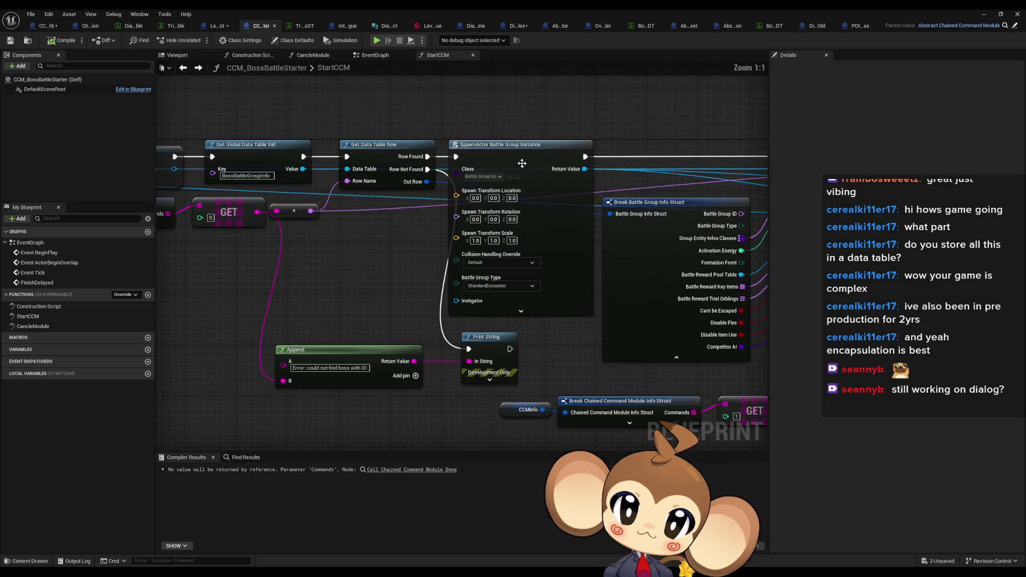
{"action": "scroll", "coordinate": [491, 180], "scroll_direction": "down", "scroll_amount": 4}
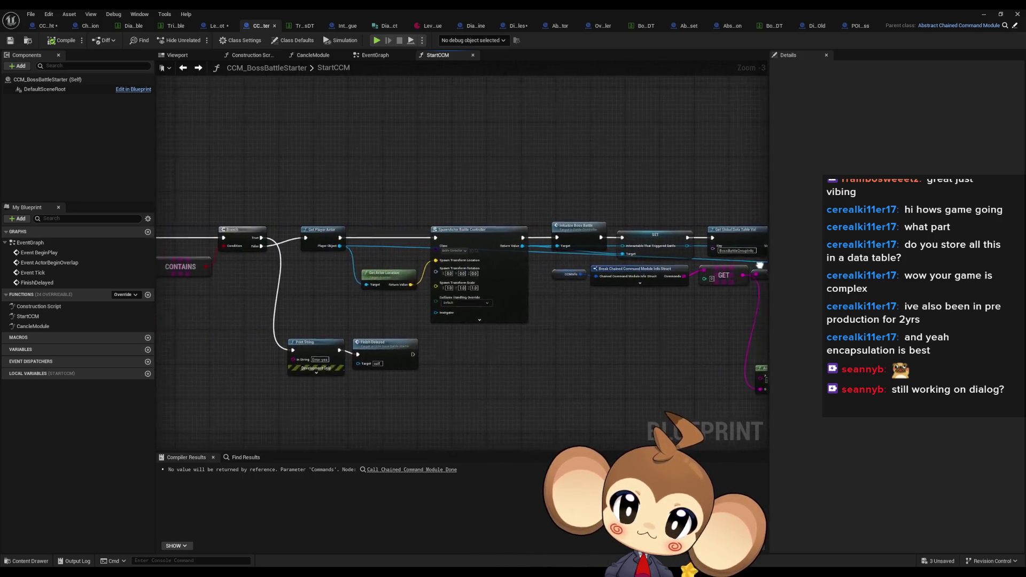
{"action": "left_click_drag", "start_coordinate": [577, 275], "coordinate": [380, 253]}
{"action": "scroll", "coordinate": [380, 253], "scroll_direction": "down", "scroll_amount": 1}
{"action": "left_click_drag", "start_coordinate": [583, 262], "coordinate": [368, 263]}
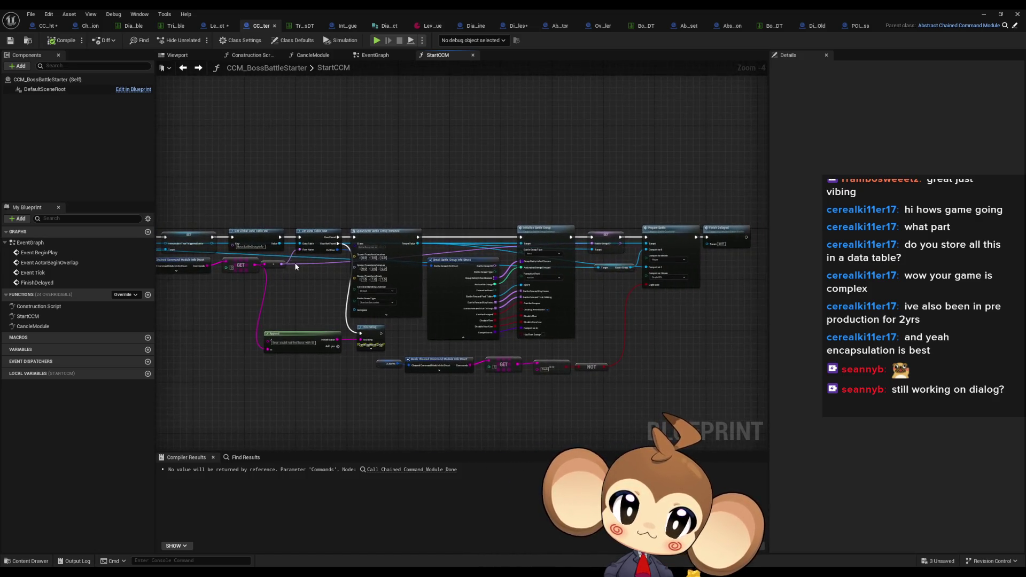
{"action": "scroll", "coordinate": [368, 263], "scroll_direction": "up", "scroll_amount": 1}
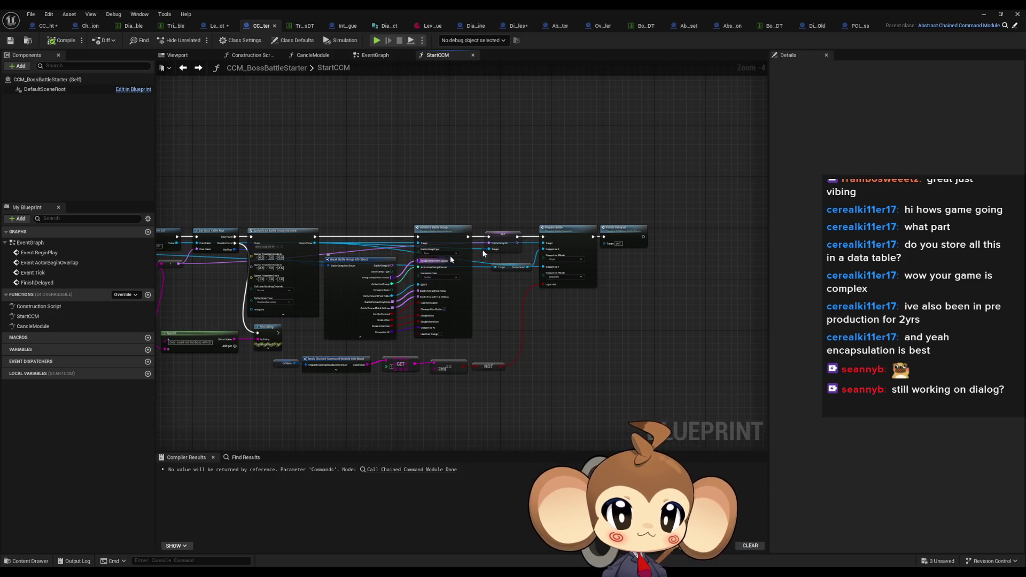
{"action": "scroll", "coordinate": [454, 254], "scroll_direction": "up", "scroll_amount": 1}
{"action": "scroll", "coordinate": [461, 253], "scroll_direction": "up", "scroll_amount": 2}
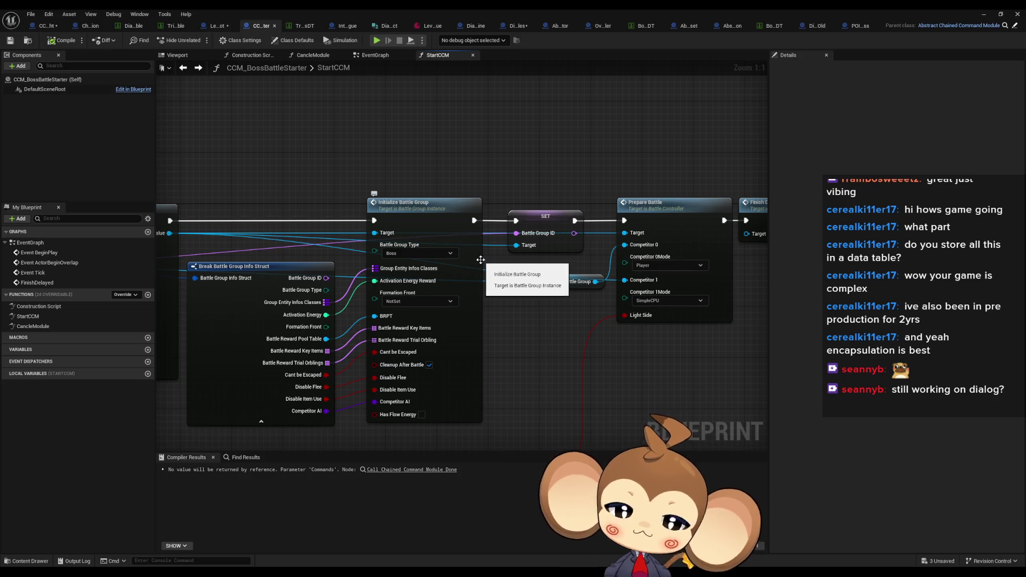
{"action": "double_click", "coordinate": [557, 9]}
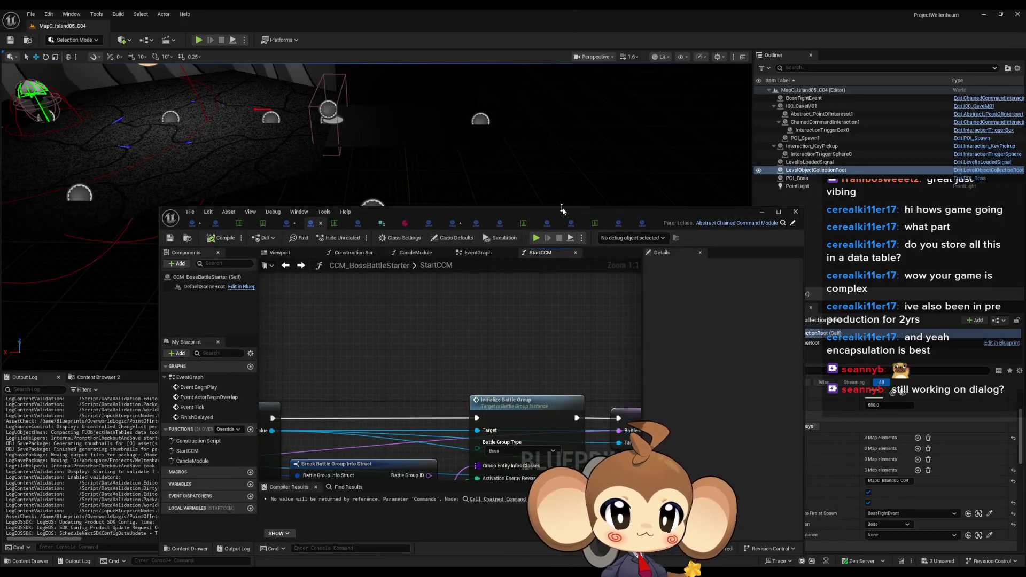
Step: Move the floating window lower and review StartCCM's Print String, Get Data Table Row and SpawnActor nodes
{"action": "mouse_move", "coordinate": [557, 215]}
{"action": "left_mouse_down"}
{"action": "mouse_move", "coordinate": [560, 290]}
{"action": "mouse_move", "coordinate": [509, 280]}
{"action": "mouse_move", "coordinate": [479, 228]}
{"action": "left_mouse_up"}
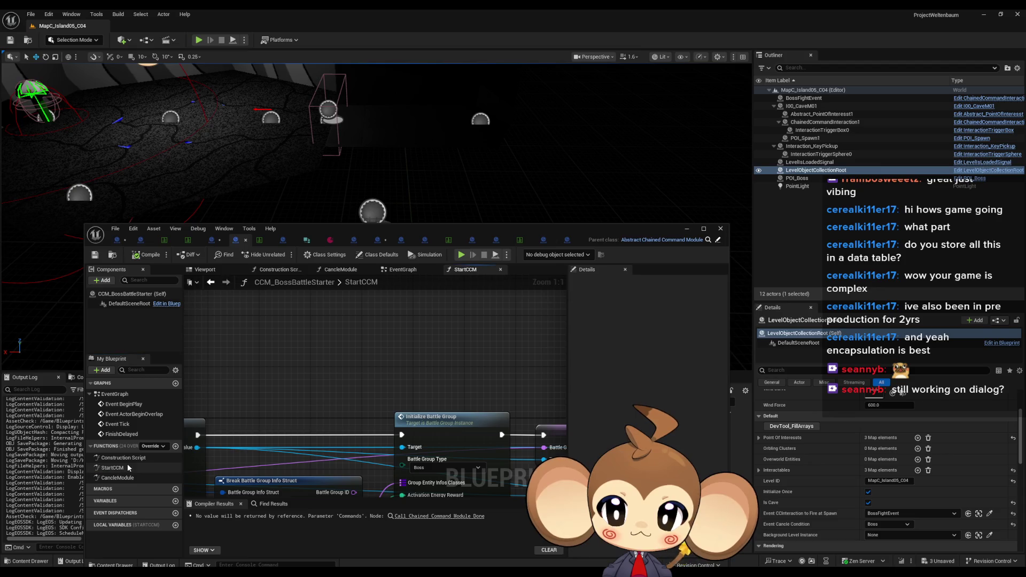
{"action": "scroll", "coordinate": [279, 415], "scroll_direction": "down", "scroll_amount": 3}
{"action": "scroll", "coordinate": [342, 401], "scroll_direction": "up", "scroll_amount": 3}
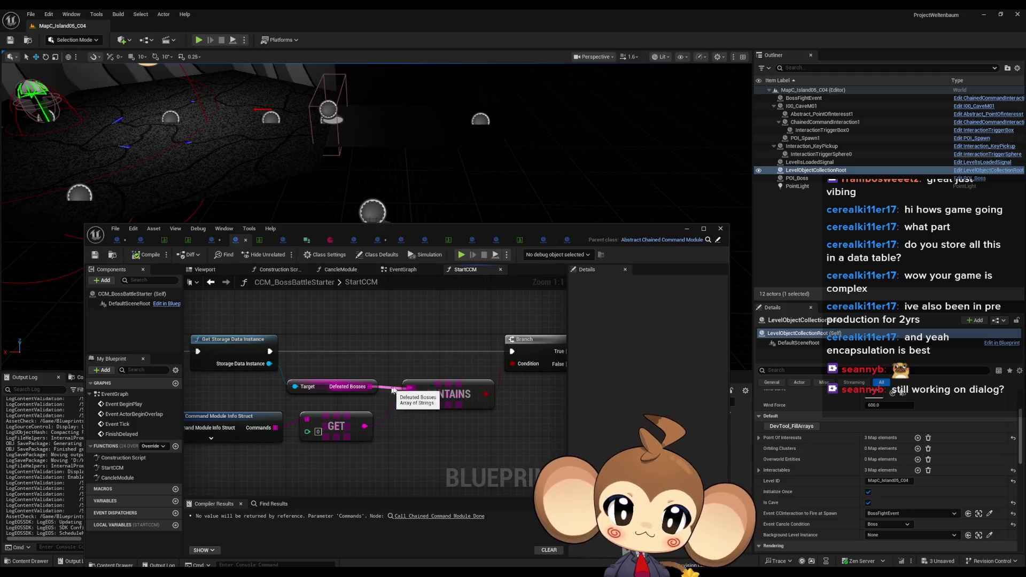
{"action": "scroll", "coordinate": [431, 390], "scroll_direction": "down", "scroll_amount": 2}
{"action": "scroll", "coordinate": [430, 390], "scroll_direction": "down", "scroll_amount": 1}
{"action": "left_click_drag", "start_coordinate": [486, 390], "coordinate": [340, 387]}
{"action": "scroll", "coordinate": [358, 387], "scroll_direction": "down", "scroll_amount": 1}
{"action": "left_click_drag", "start_coordinate": [480, 399], "coordinate": [272, 398]}
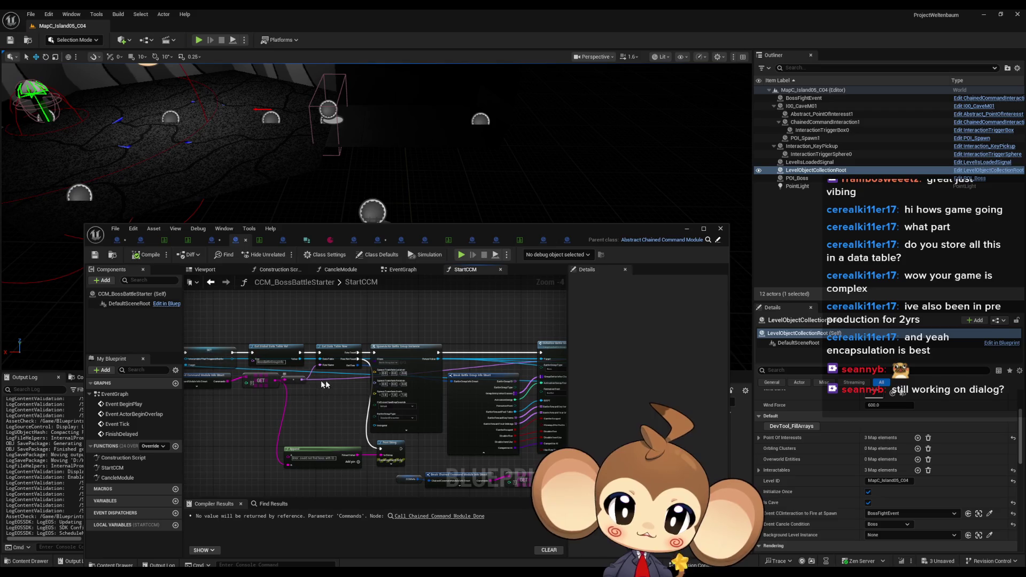
Step: Pan through StartCCM to frame the Prepare Battle and Finish Delayed nodes
{"action": "left_click_drag", "start_coordinate": [431, 429], "coordinate": [321, 374]}
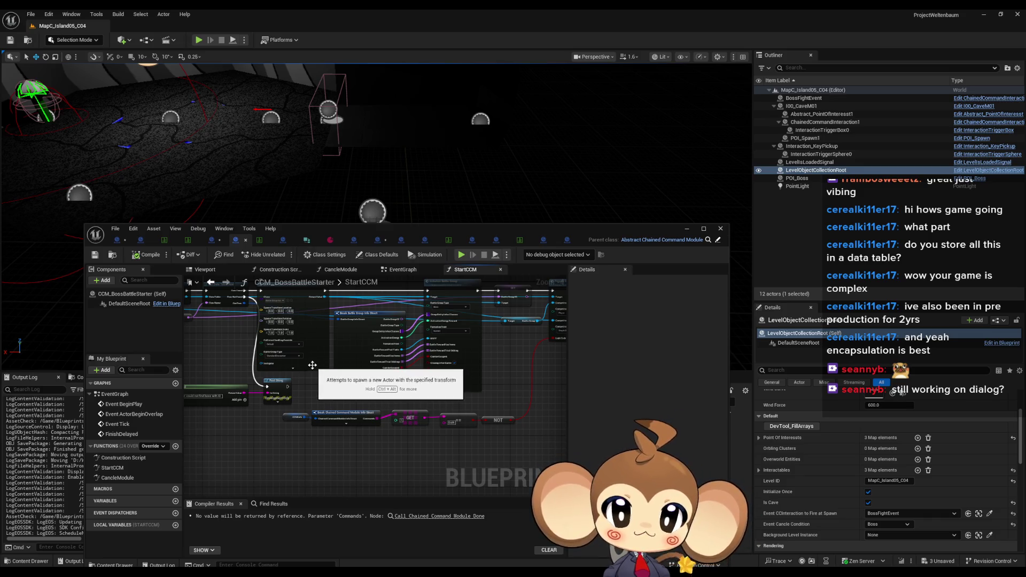
{"action": "scroll", "coordinate": [314, 366], "scroll_direction": "up", "scroll_amount": 5}
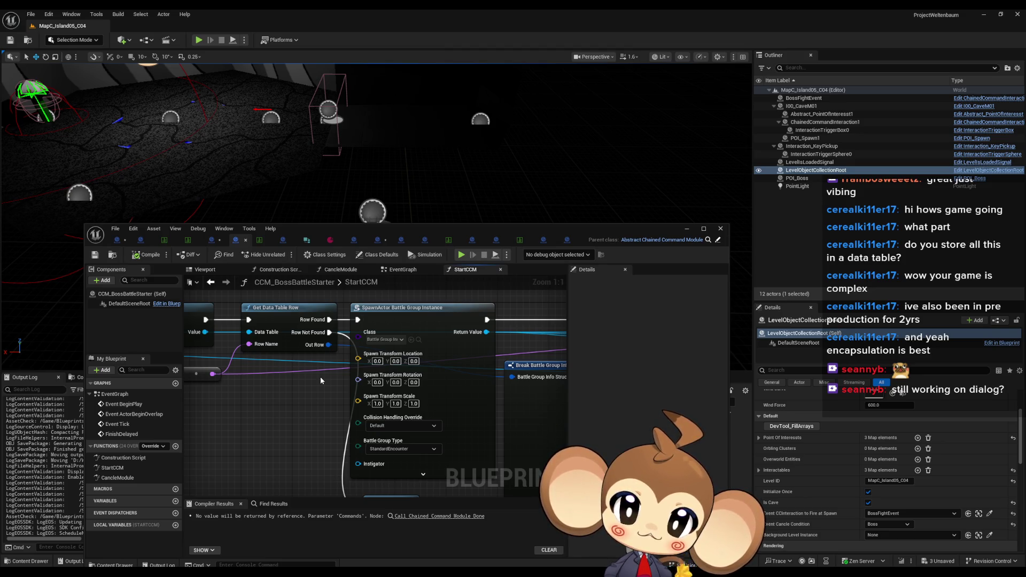
{"action": "scroll", "coordinate": [320, 377], "scroll_direction": "down", "scroll_amount": 5}
{"action": "left_click_drag", "start_coordinate": [335, 399], "coordinate": [207, 390]}
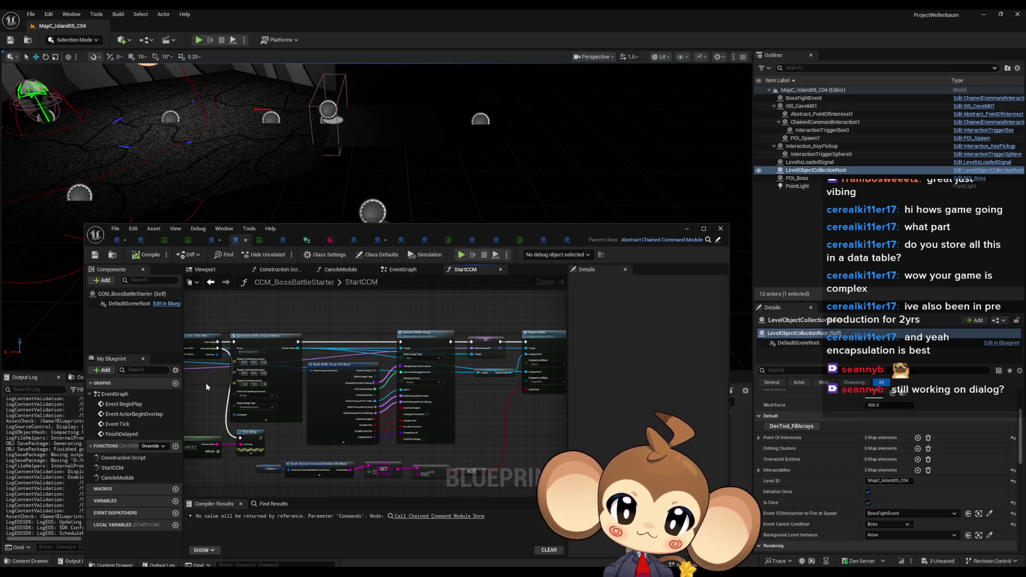
{"action": "left_click_drag", "start_coordinate": [206, 383], "coordinate": [150, 383]}
{"action": "scroll", "coordinate": [476, 398], "scroll_direction": "up", "scroll_amount": 5}
{"action": "scroll", "coordinate": [477, 399], "scroll_direction": "down", "scroll_amount": 2}
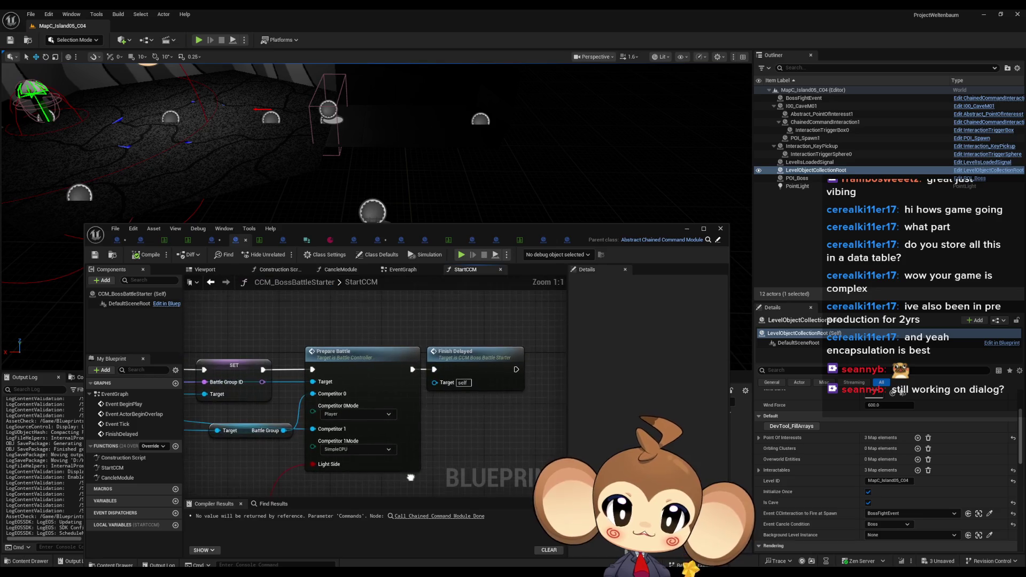
{"action": "scroll", "coordinate": [331, 454], "scroll_direction": "down", "scroll_amount": 2}
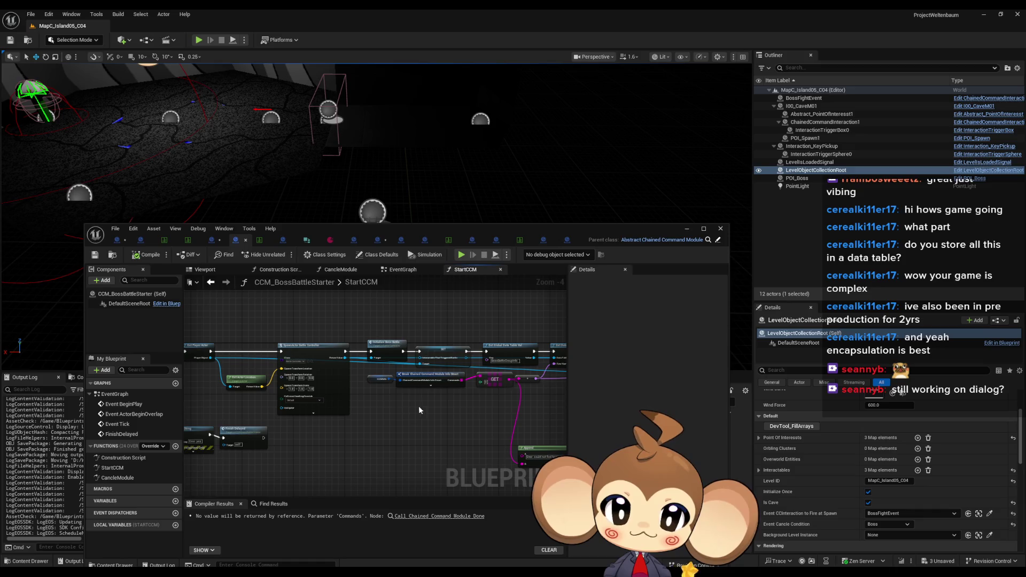
Step: Review the StartCCM and Get Storage Data Instance nodes, then close the blueprint window
{"action": "left_click_drag", "start_coordinate": [409, 405], "coordinate": [494, 420]}
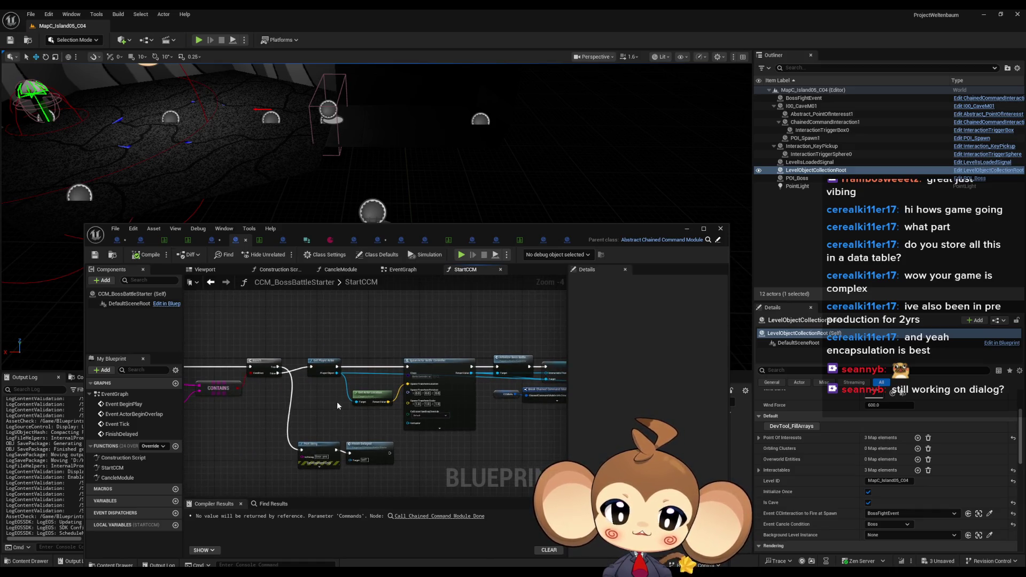
{"action": "scroll", "coordinate": [335, 402], "scroll_direction": "up", "scroll_amount": 2}
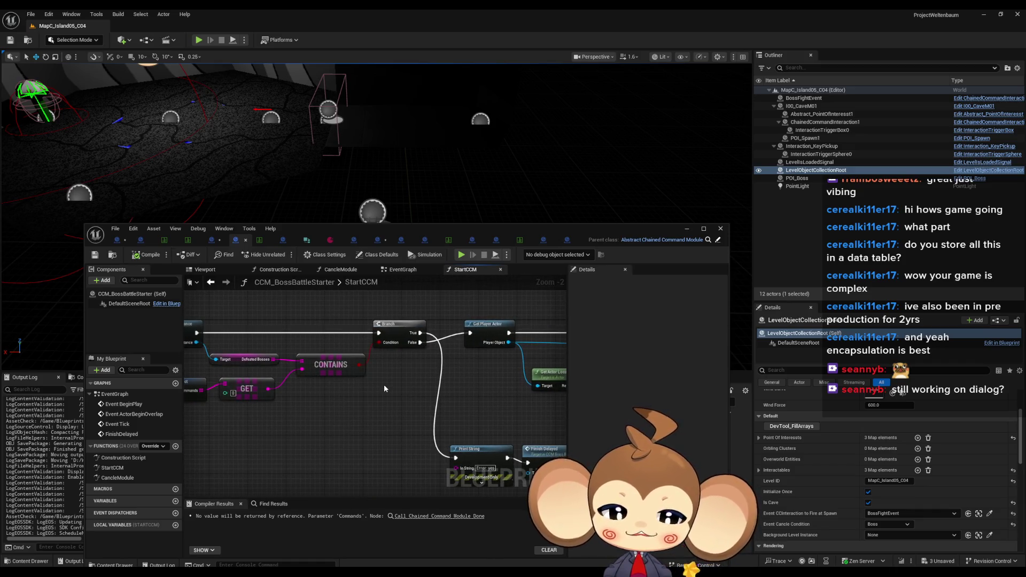
{"action": "left_click_drag", "start_coordinate": [382, 393], "coordinate": [528, 376]}
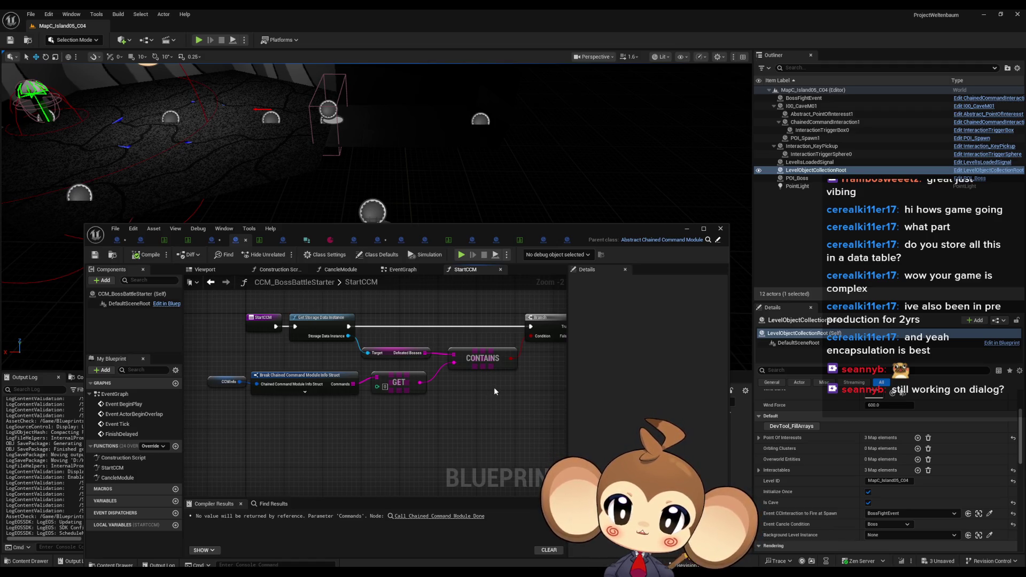
{"action": "left_click", "coordinate": [687, 229]}
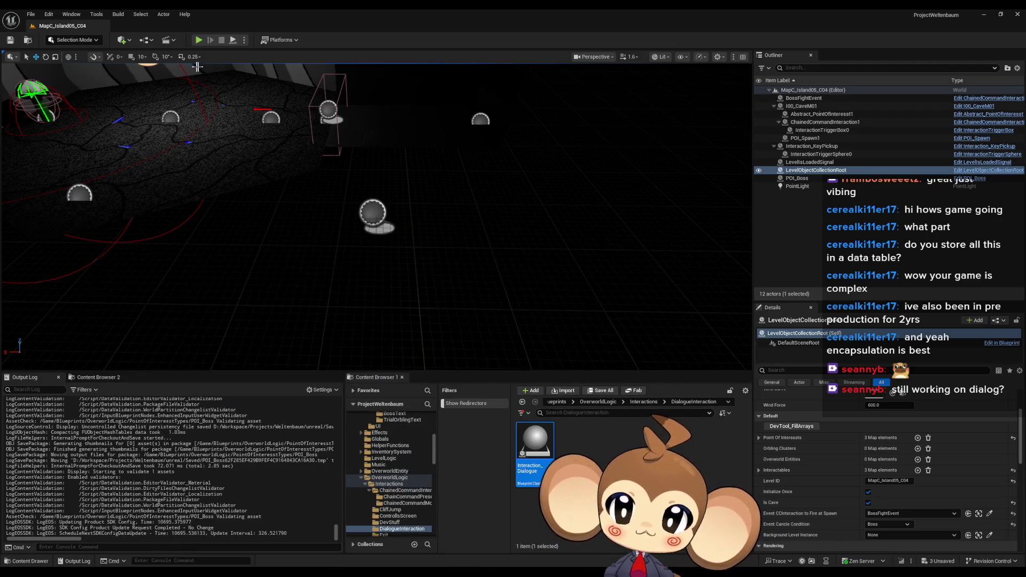
Step: Navigate the Content Browser to /Game and into the Maps folder and back
{"action": "left_click", "coordinate": [557, 401]}
{"action": "left_click", "coordinate": [575, 401]}
{"action": "type", "text": "/Game"}
{"action": "key", "text": "Return"}
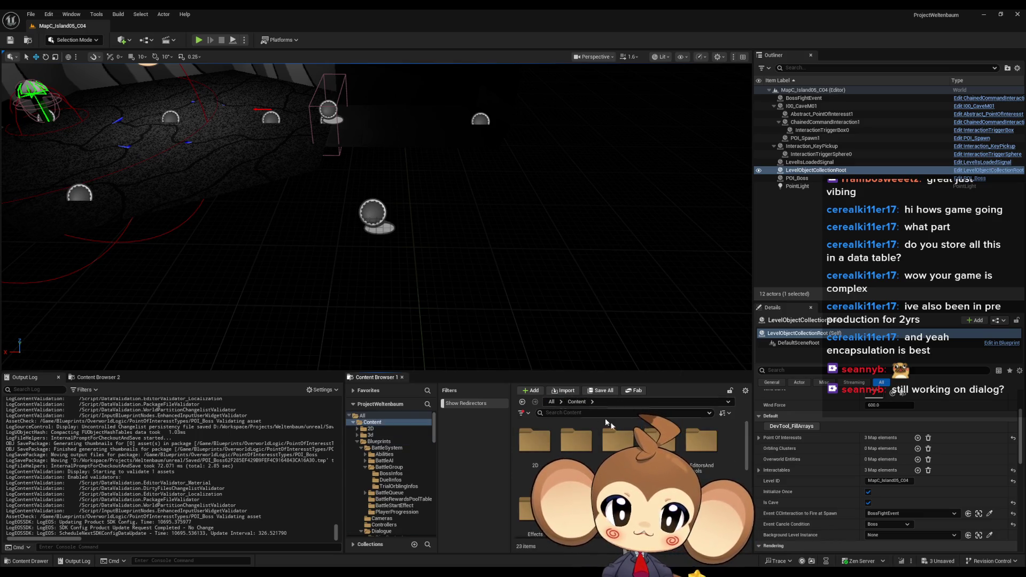
{"action": "double_click", "coordinate": [567, 457]}
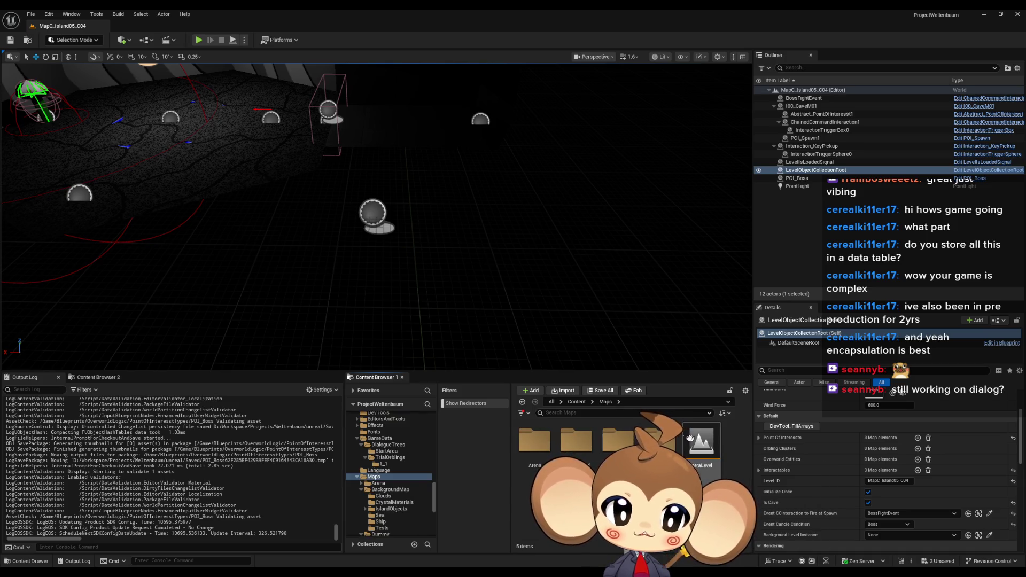
{"action": "left_click", "coordinate": [577, 402]}
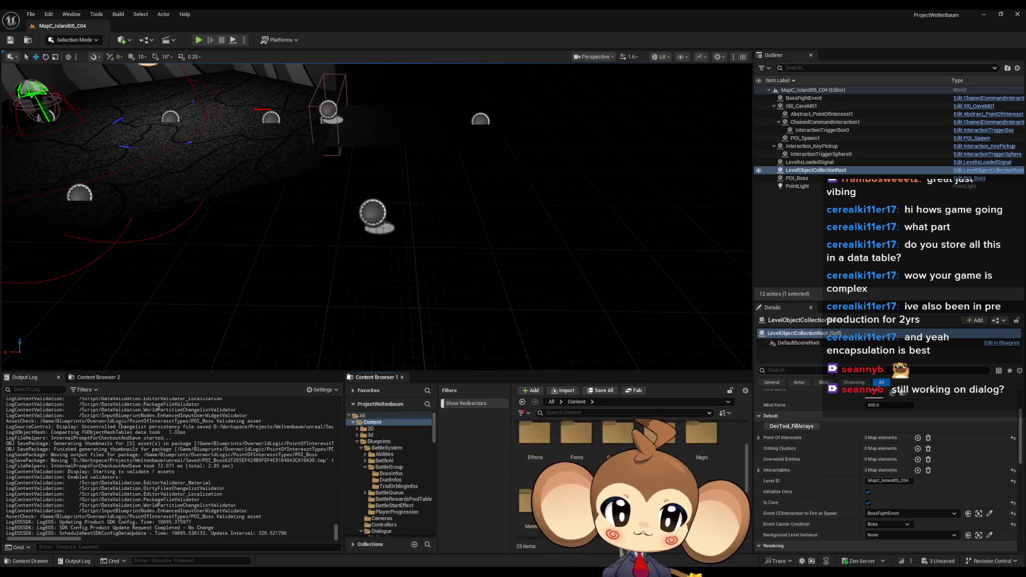
Step: Dismiss the save prompt to load the Main map, play-test it, and start a New Game
{"action": "left_click", "coordinate": [598, 390]}
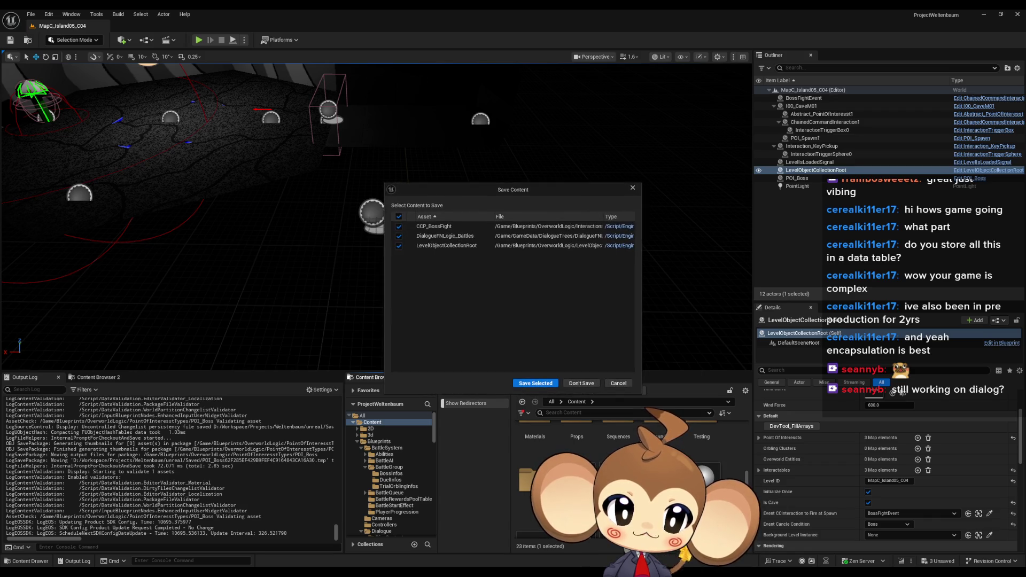
{"action": "left_click", "coordinate": [537, 384]}
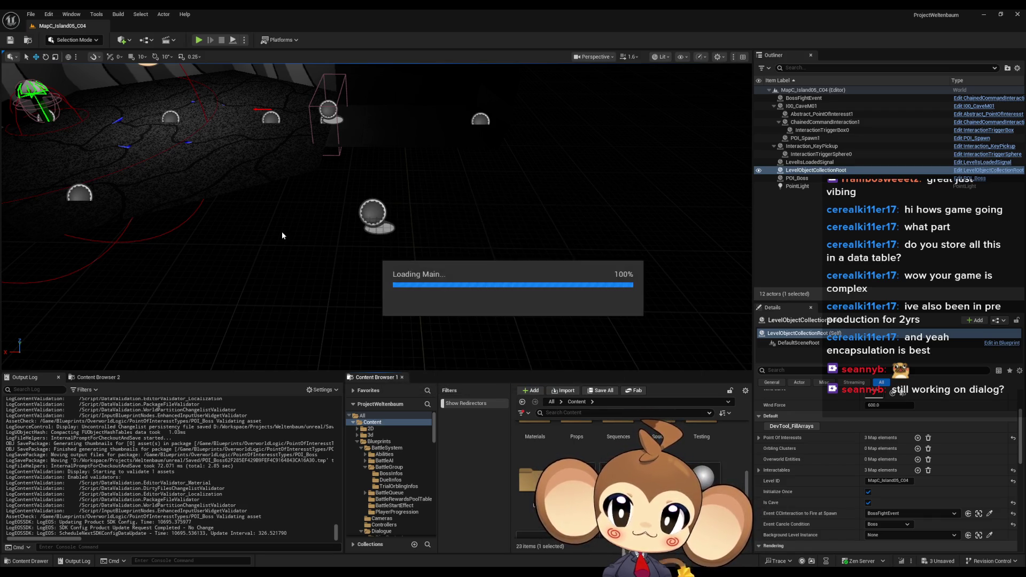
{"action": "left_click", "coordinate": [199, 40]}
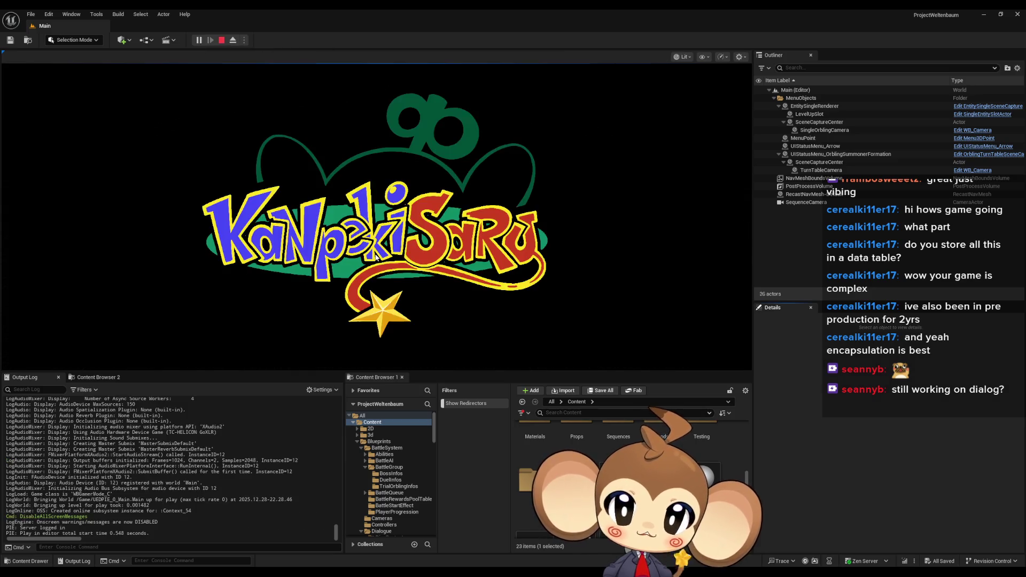
{"action": "left_click", "coordinate": [144, 294]}
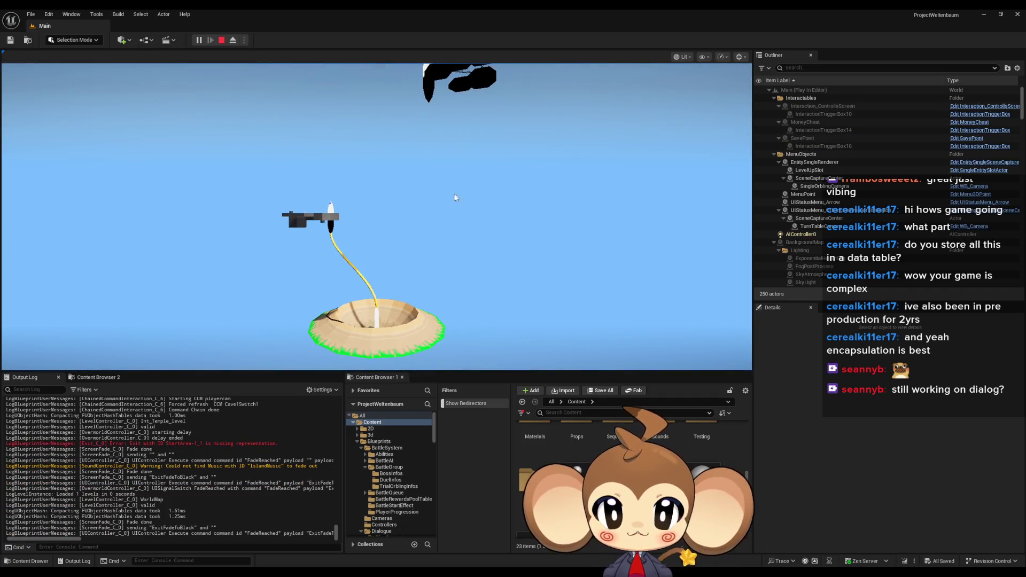
Step: Launch the level from the pod and run across the rope bridge onto the egg platform
{"action": "left_click", "coordinate": [321, 216]}
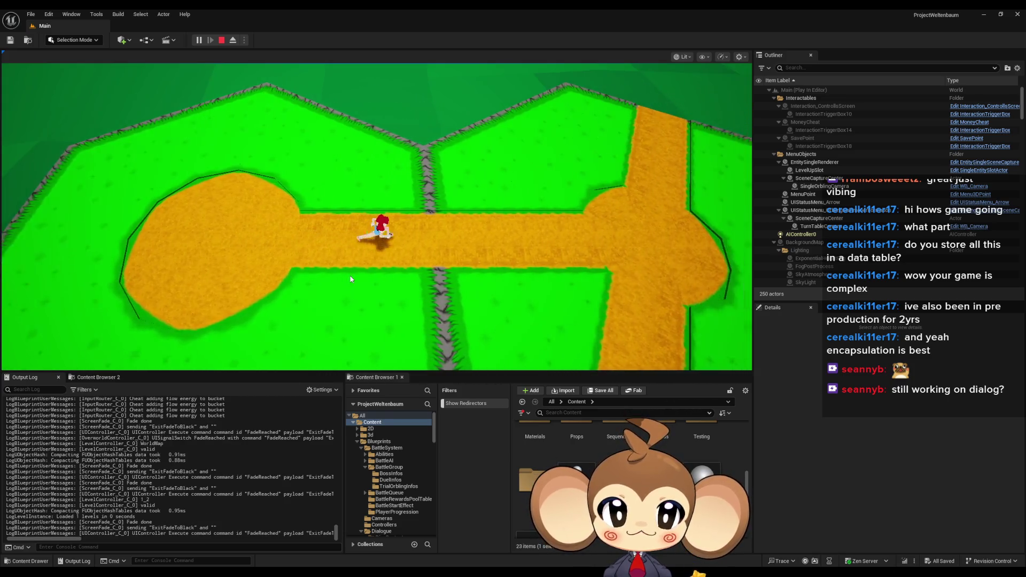
{"action": "left_click", "coordinate": [350, 278]}
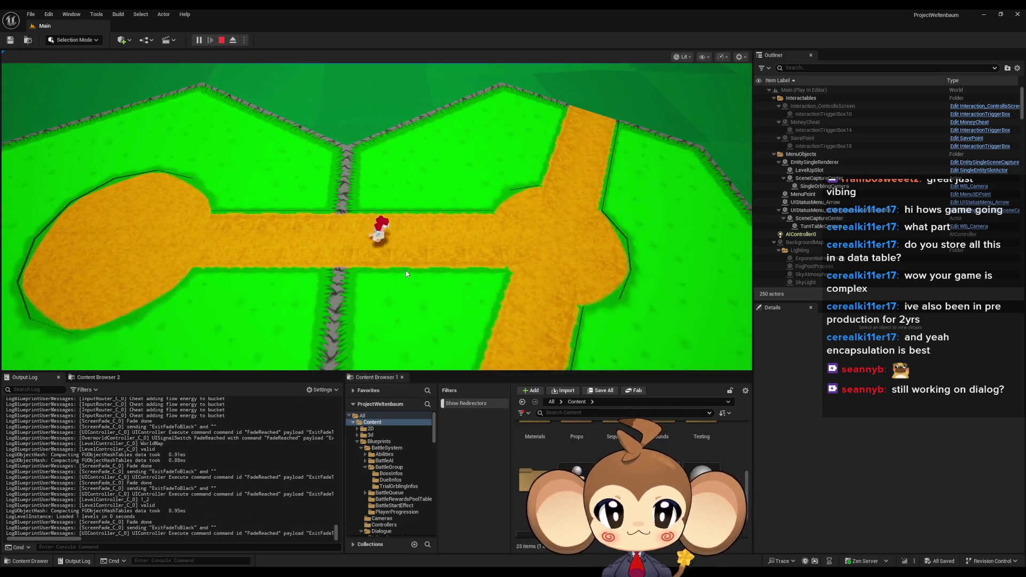
{"action": "key", "text": "w"}
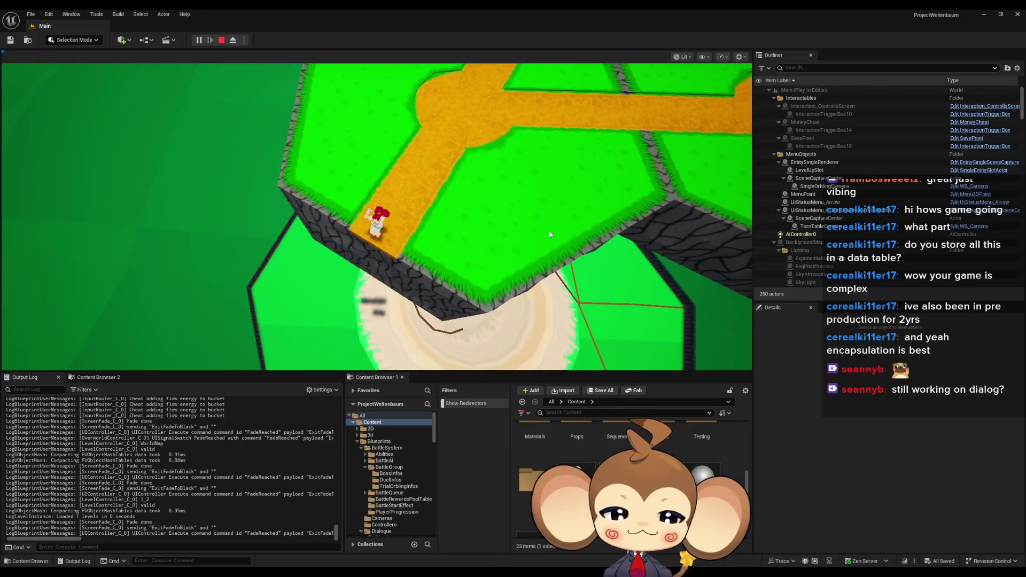
{"action": "key", "text": "w"}
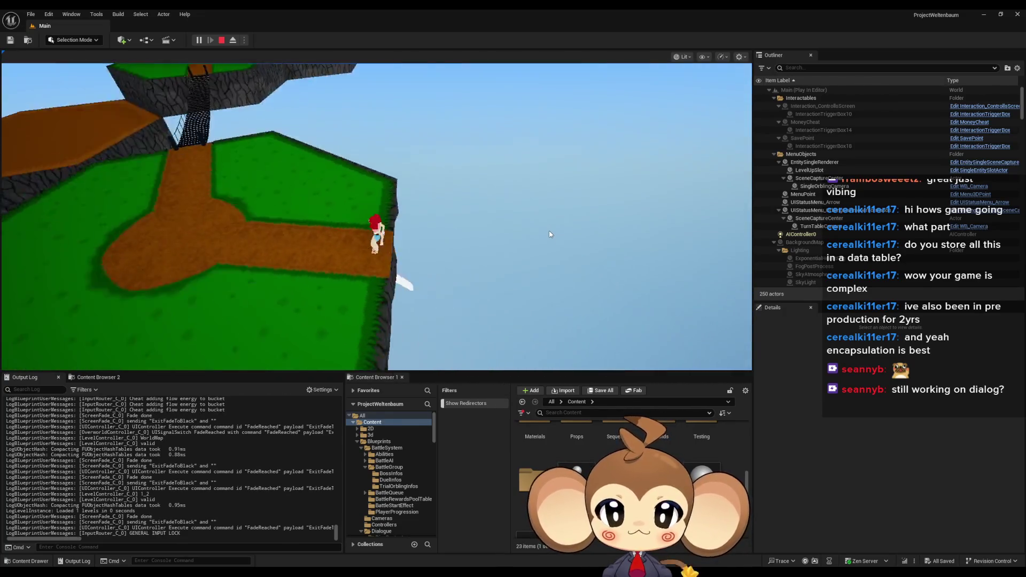
{"action": "key", "text": "w"}
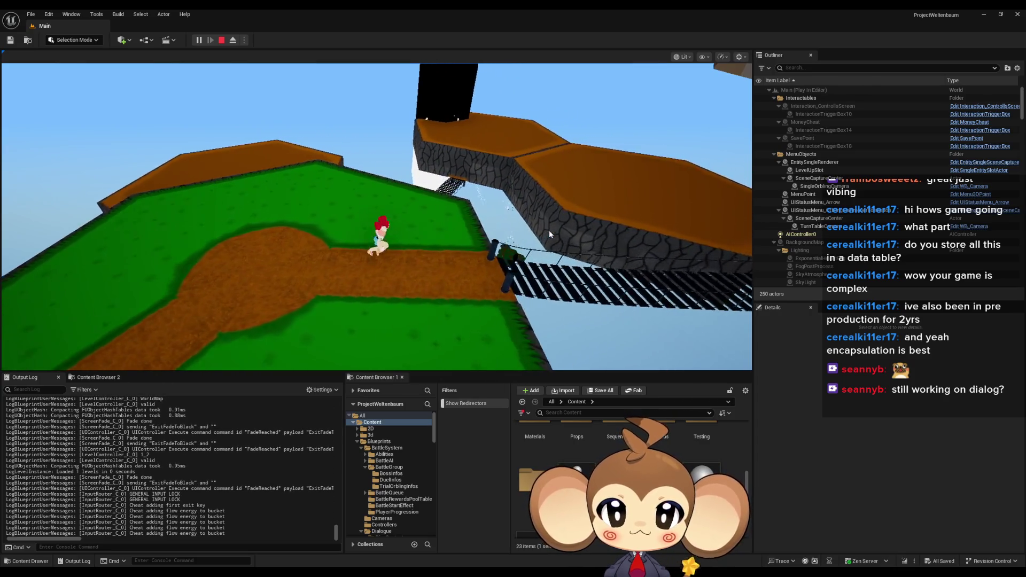
{"action": "key", "text": "w"}
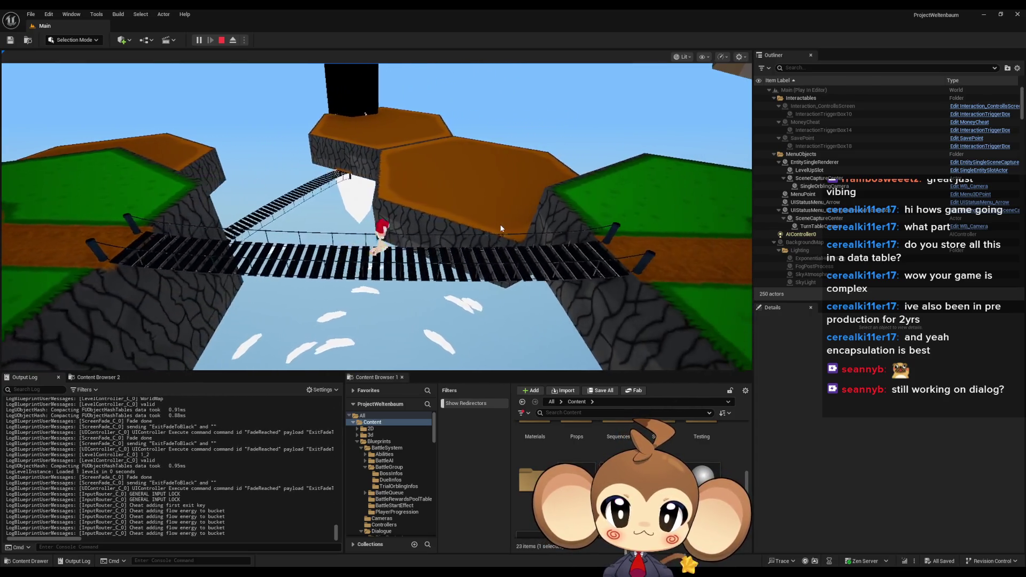
{"action": "key", "text": "w"}
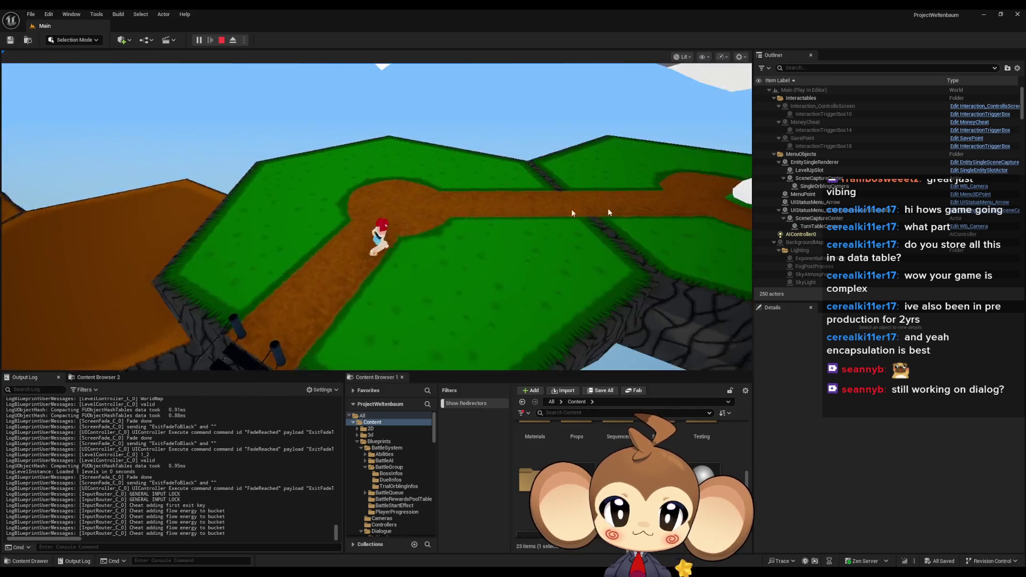
{"action": "key", "text": "w"}
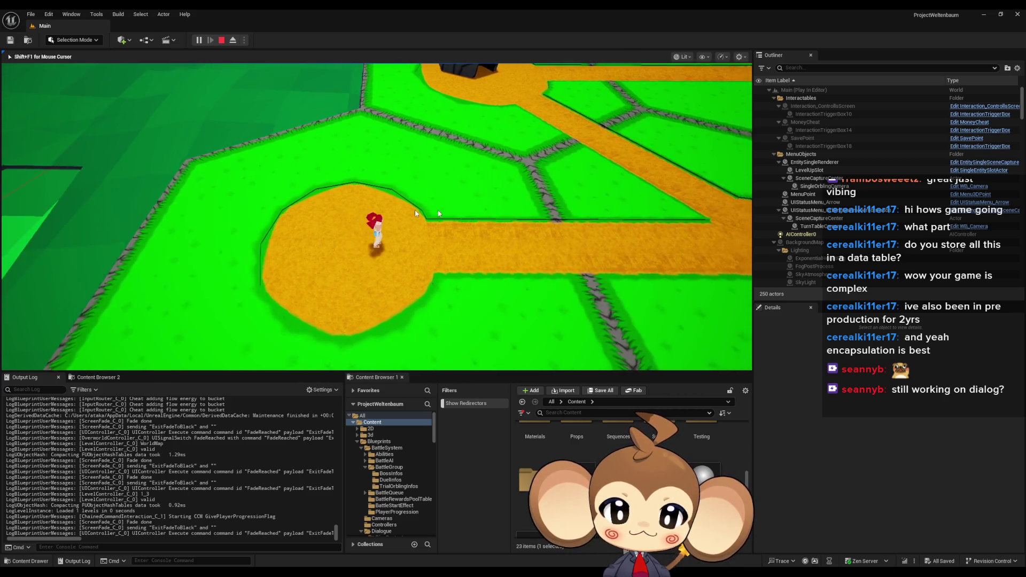
Step: Run past the path junction and ledge, toward the dark platform and the white flower
{"action": "key", "text": "w"}
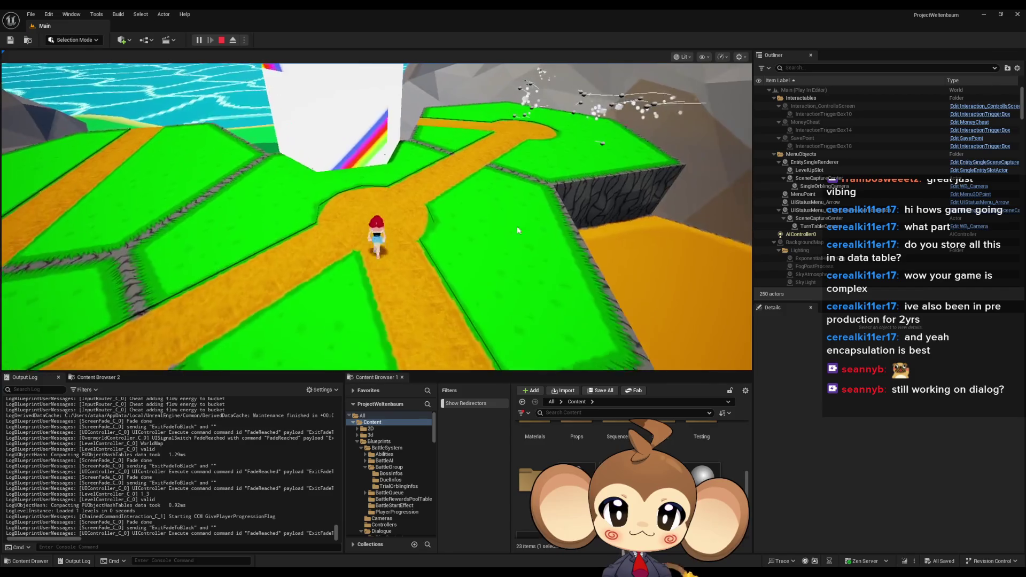
{"action": "key", "text": "w"}
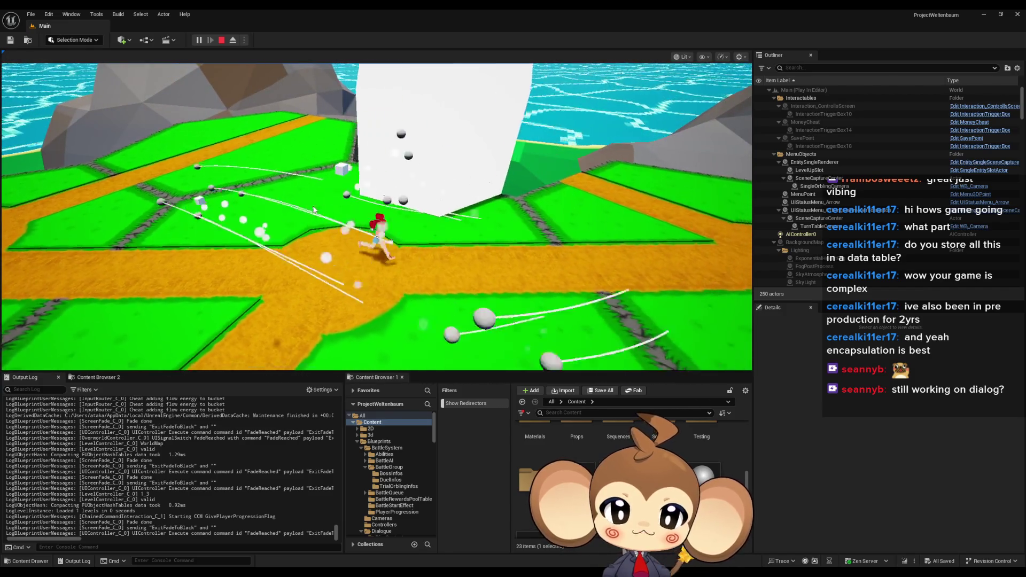
{"action": "key", "text": "w"}
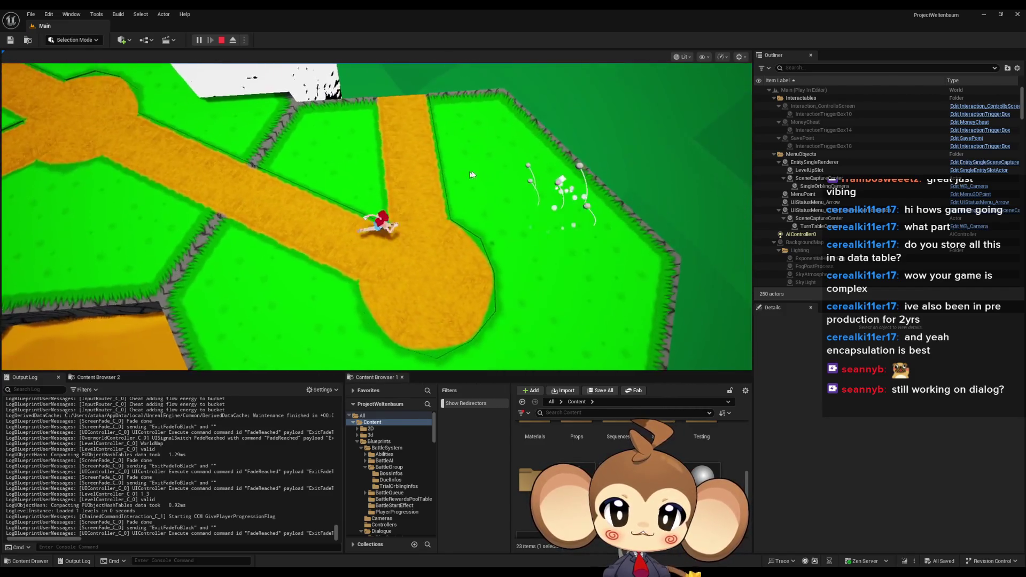
{"action": "key", "text": "w"}
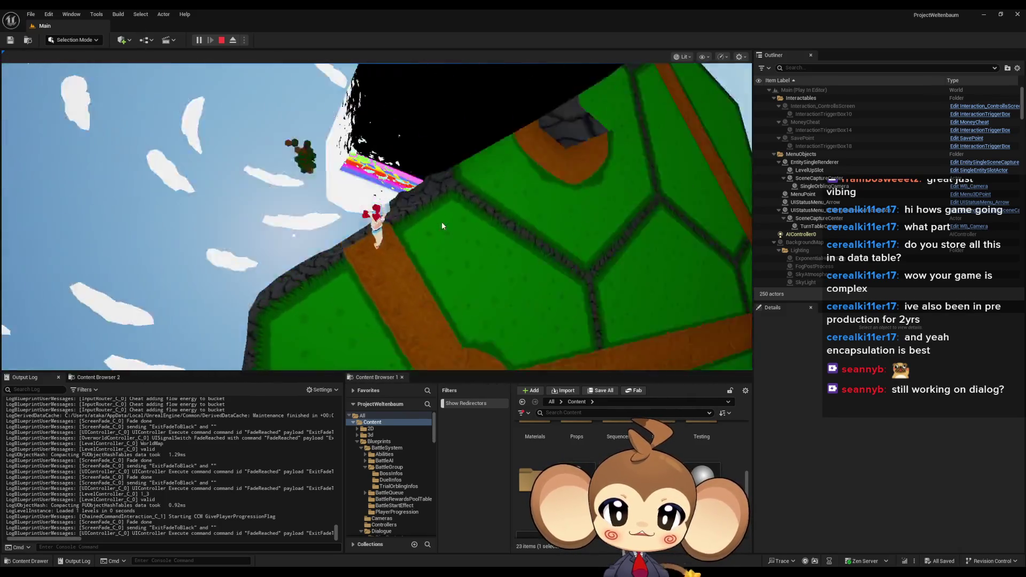
{"action": "left_click", "coordinate": [441, 221]}
{"action": "key", "text": "w"}
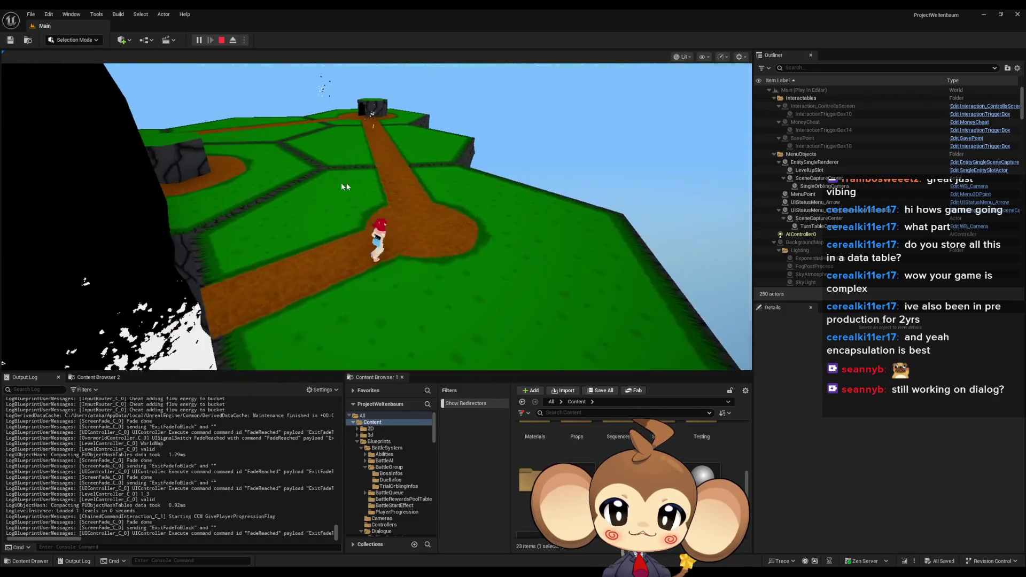
{"action": "key", "text": "w"}
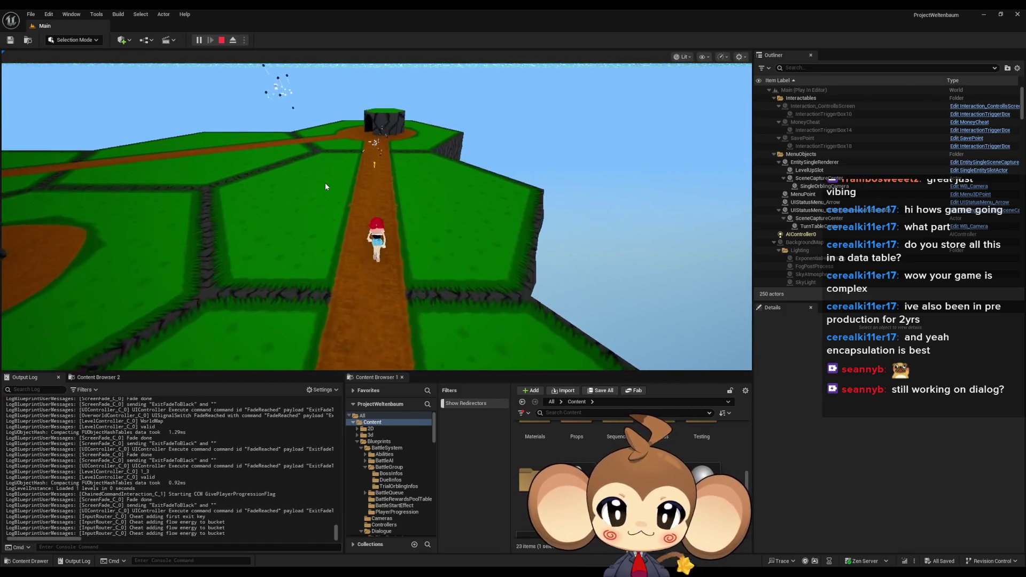
{"action": "key", "text": "w"}
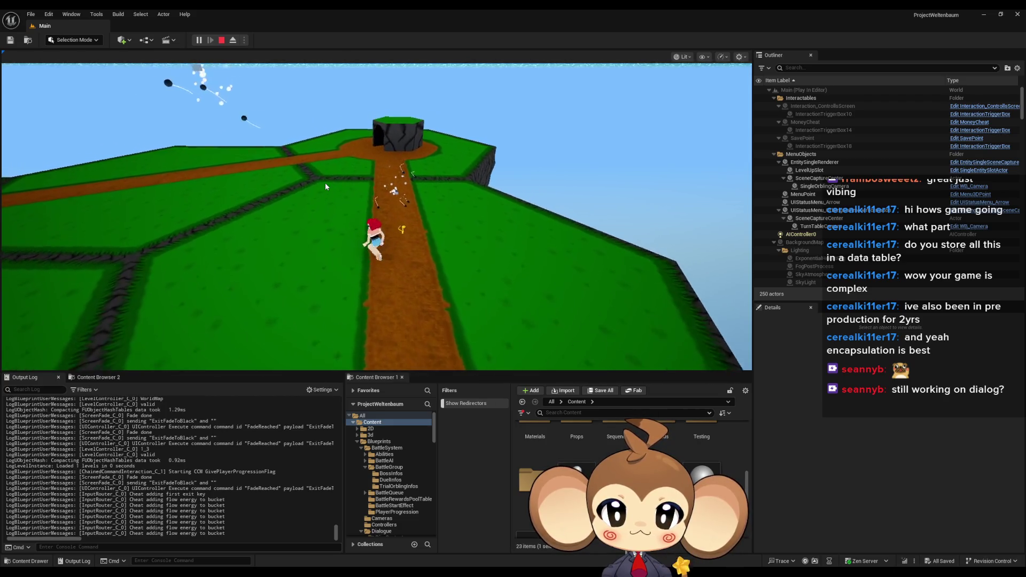
{"action": "key", "text": "w"}
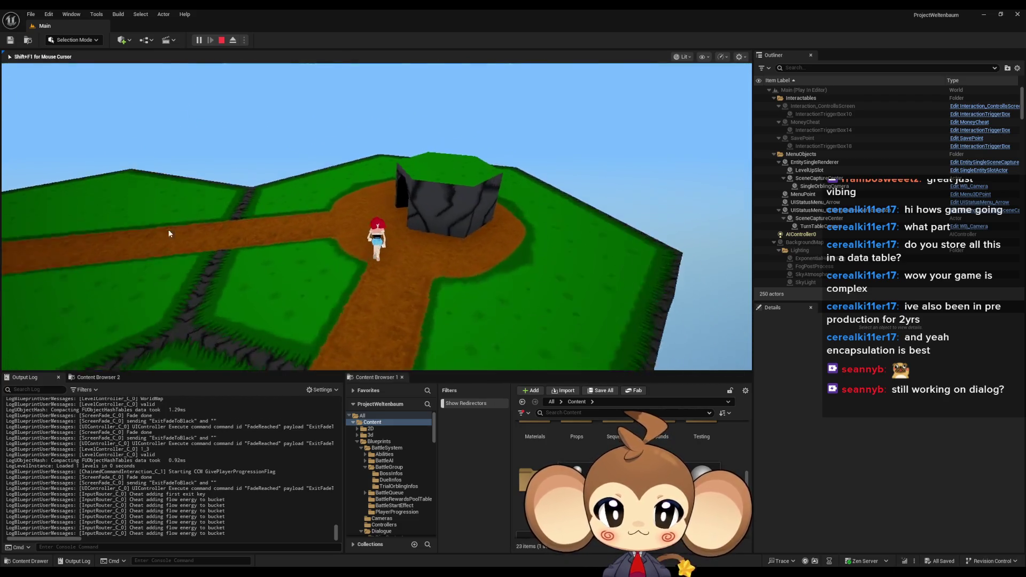
{"action": "key", "text": "w"}
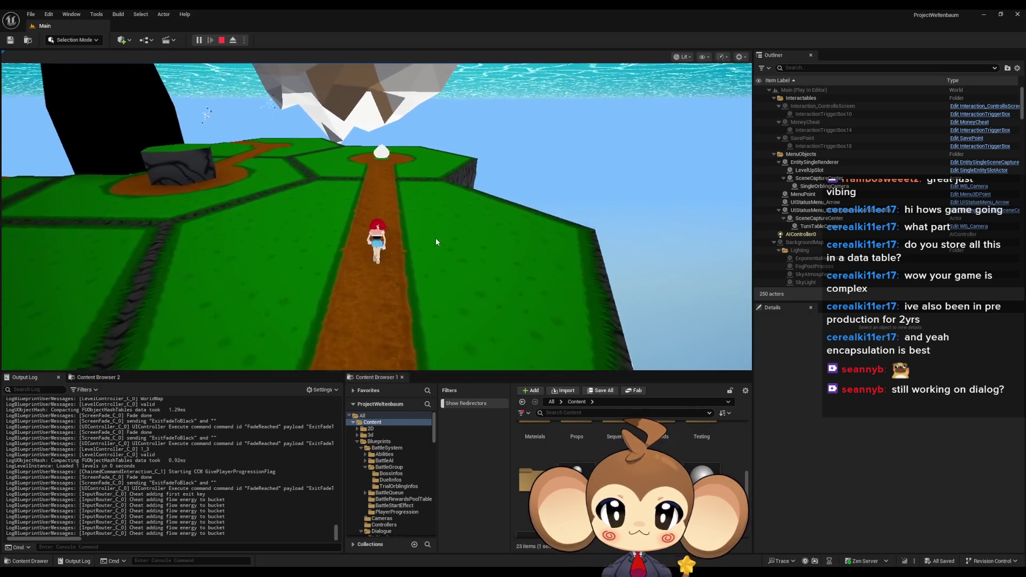
{"action": "key", "text": "w"}
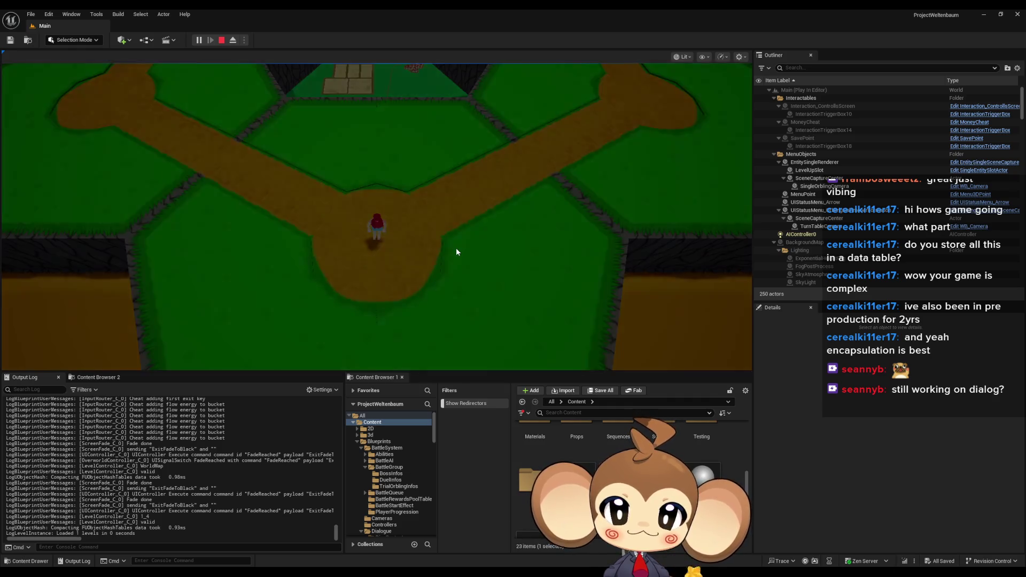
Step: Run left and then up the winding path onto the central platform
{"action": "key", "text": "a"}
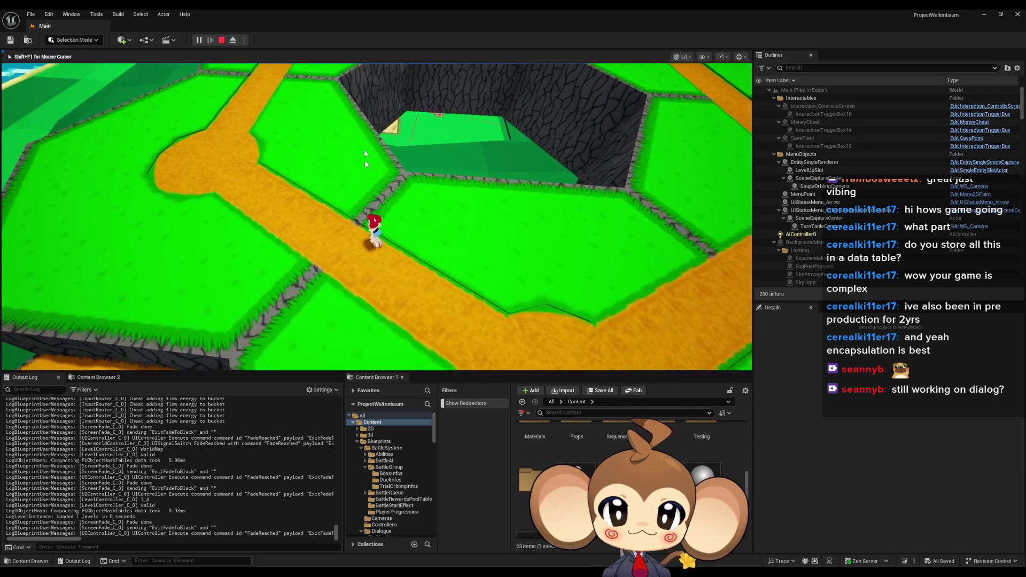
{"action": "key", "text": "w"}
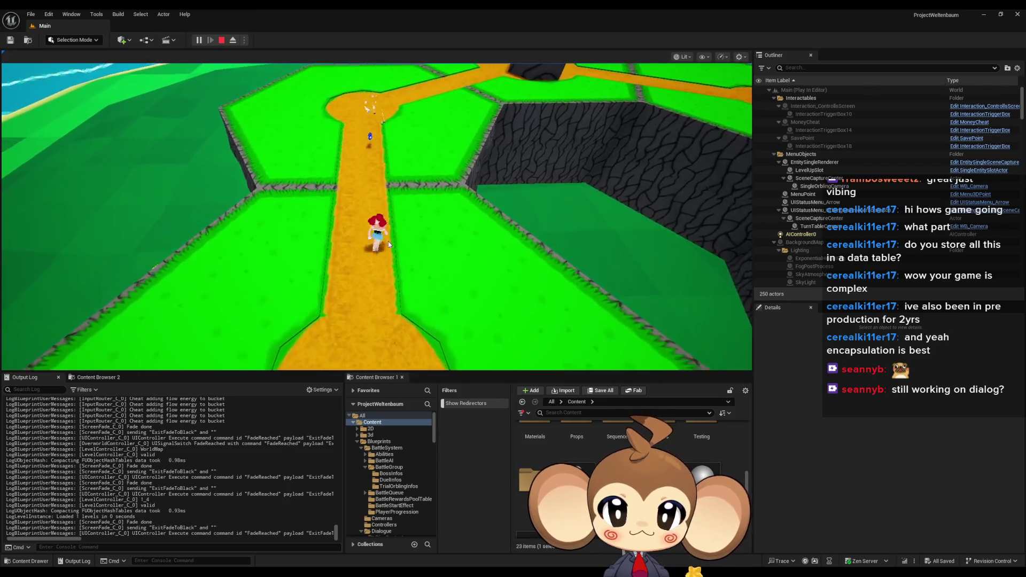
{"action": "key", "text": "w"}
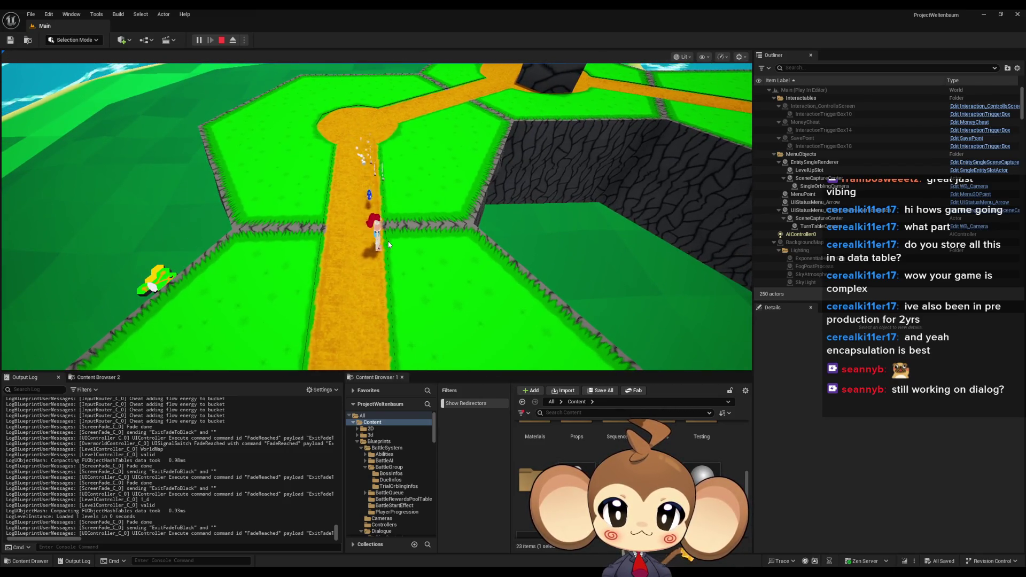
{"action": "left_click", "coordinate": [388, 242]}
{"action": "key", "text": "w"}
{"action": "key", "text": "w"}
{"action": "key", "text": "w"}
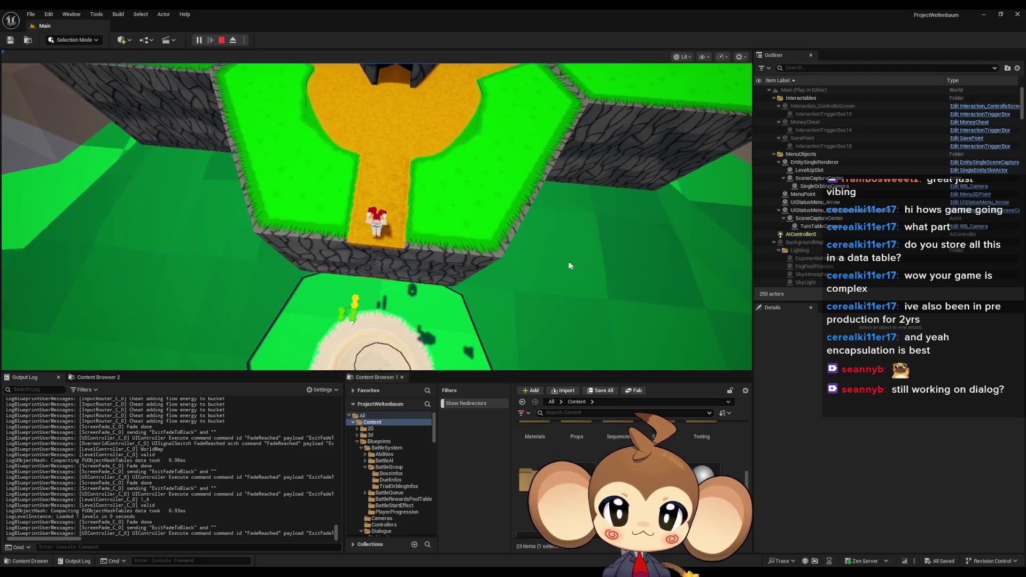
{"action": "key", "text": "w"}
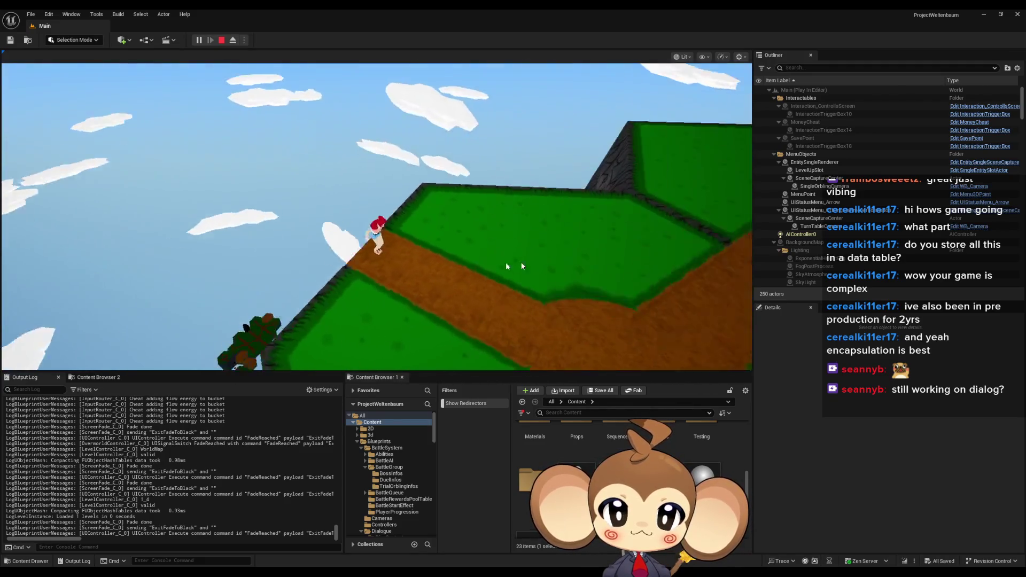
{"action": "key", "text": "w"}
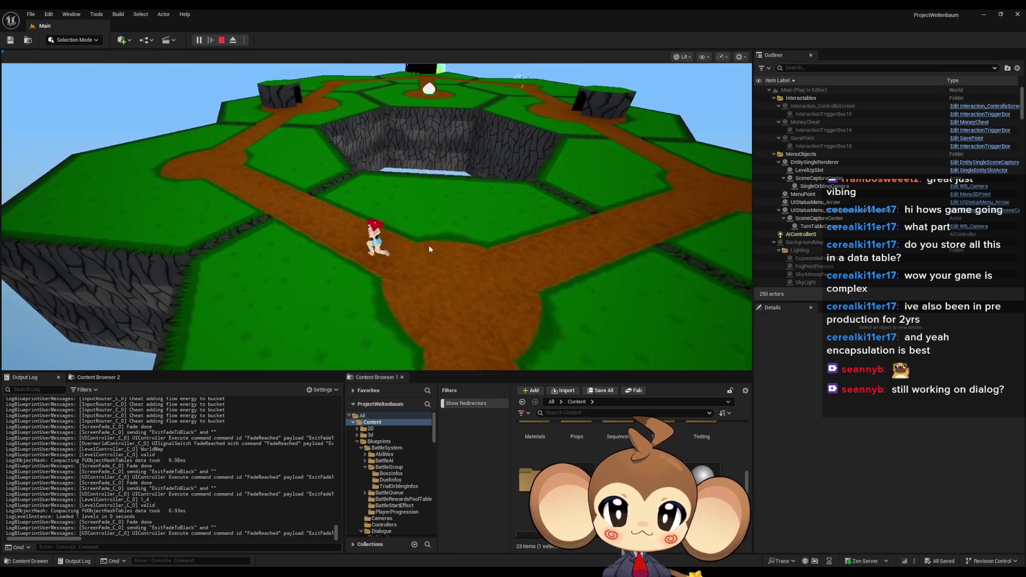
{"action": "key", "text": "w"}
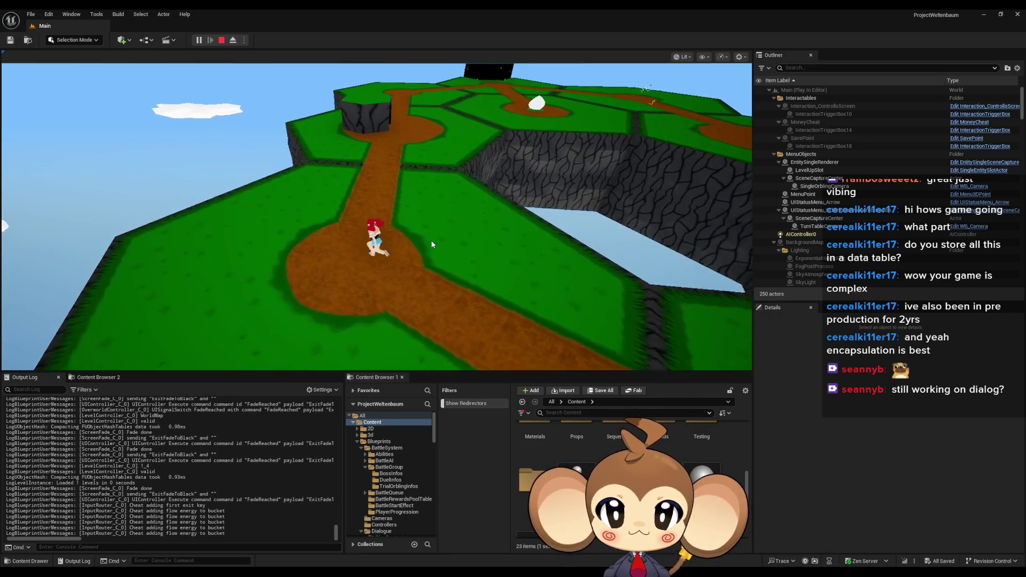
{"action": "key", "text": "w"}
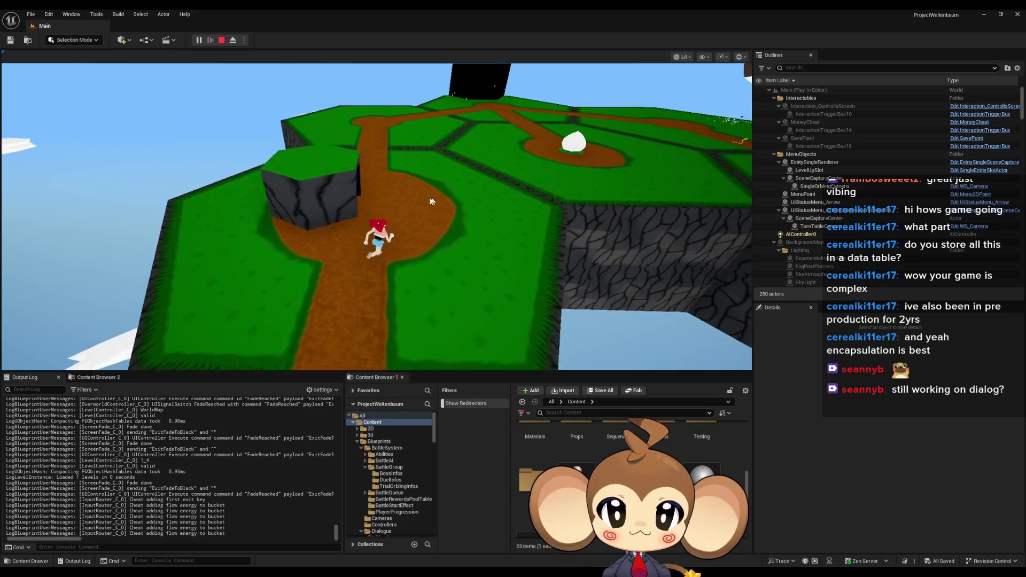
{"action": "key", "text": "w"}
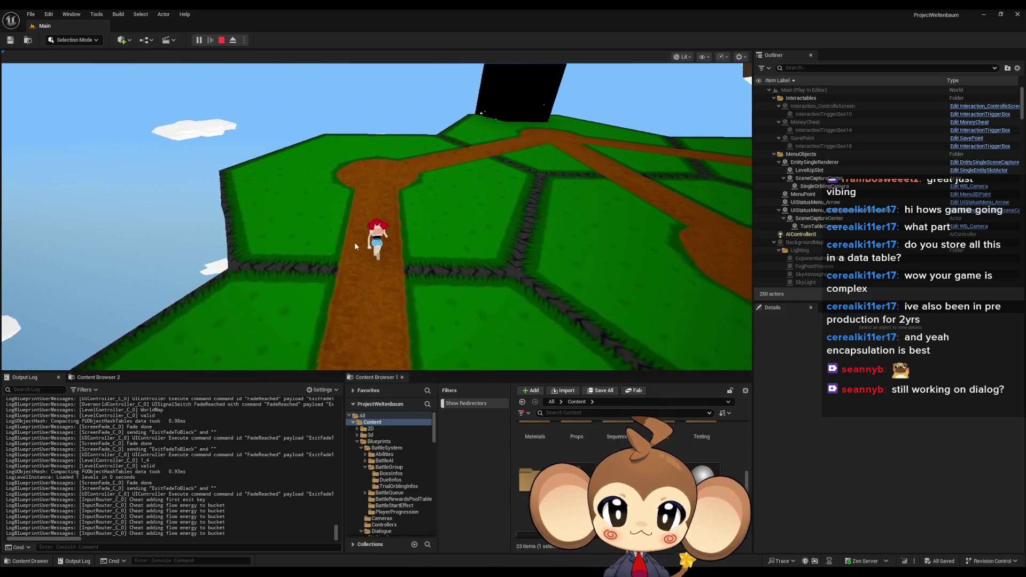
{"action": "key", "text": "w"}
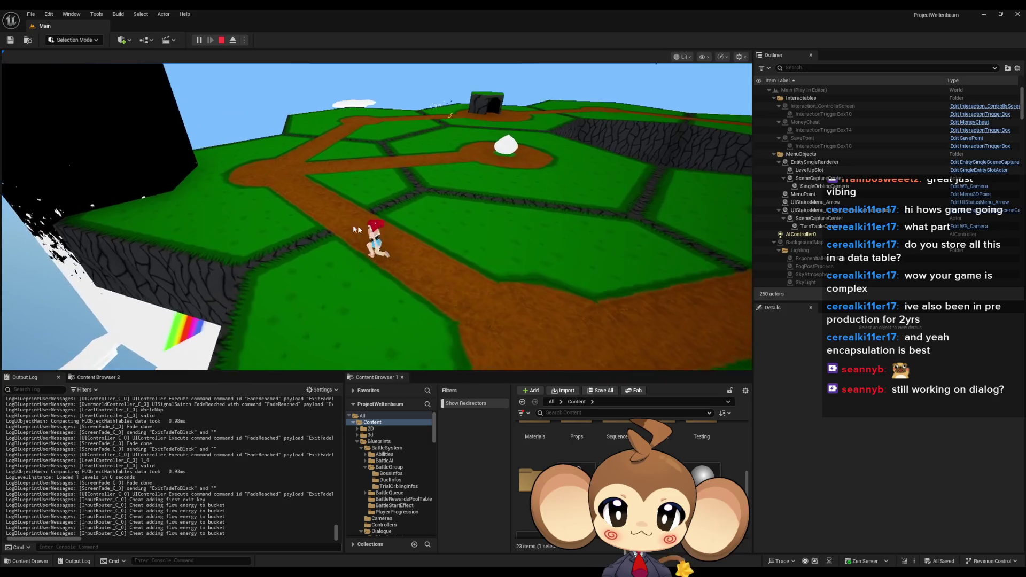
{"action": "key", "text": "w"}
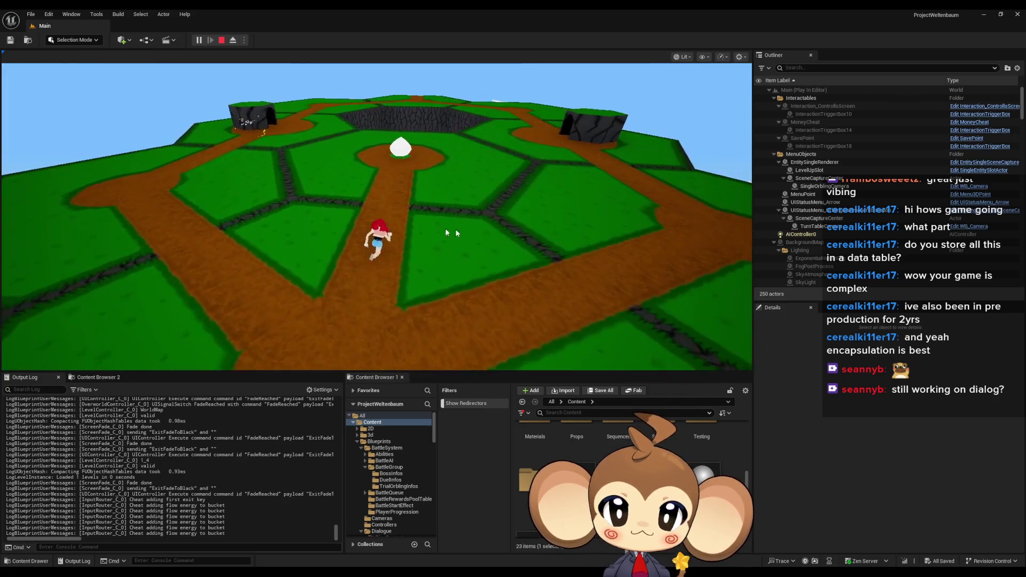
{"action": "key", "text": "w"}
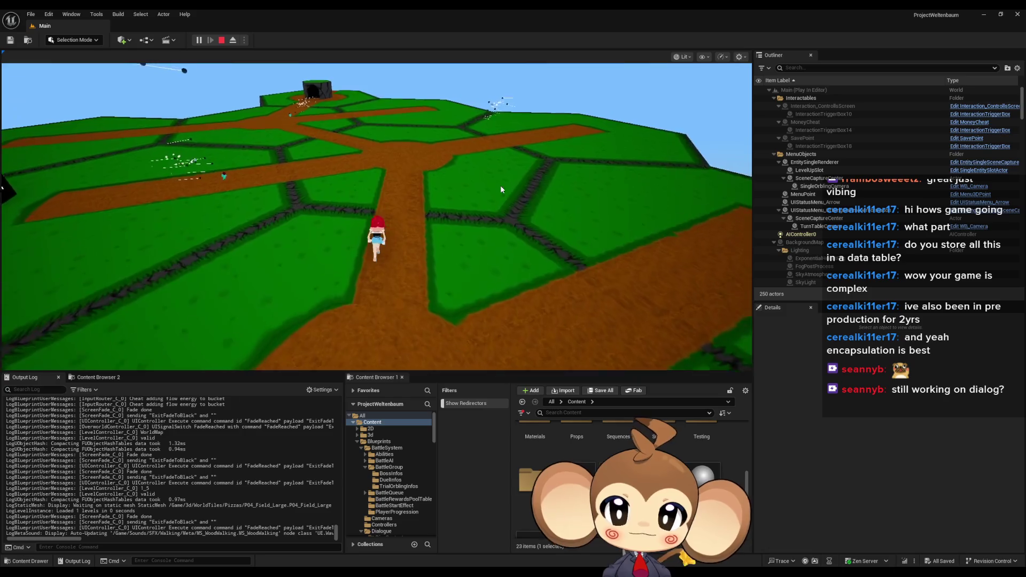
Step: Return input focus to the game viewport so the goblin cave battle begins
{"action": "left_click", "coordinate": [382, 174]}
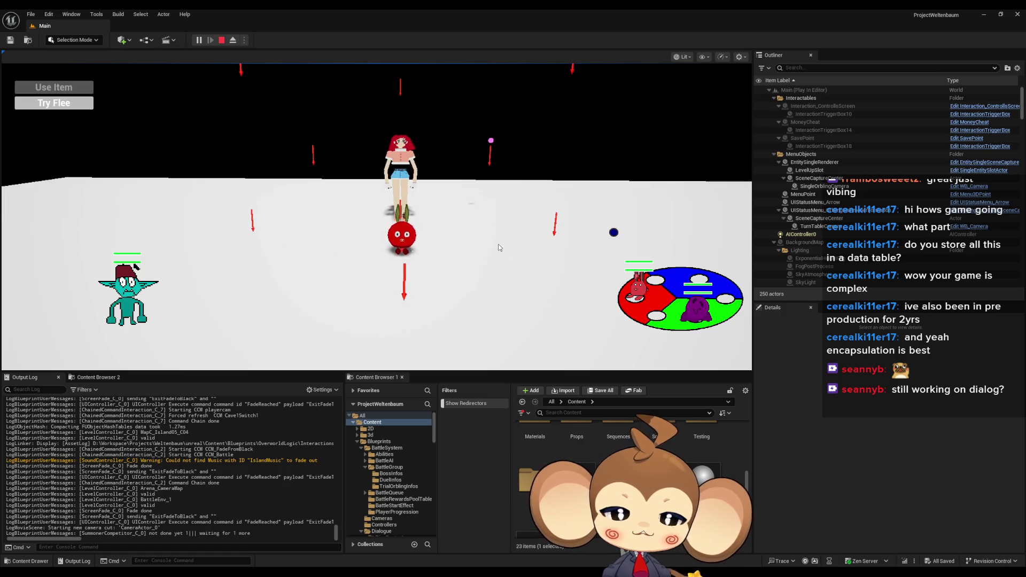
Step: Stop the battle session, start Play again, and choose Load Game on the title menu
{"action": "left_click", "coordinate": [222, 41]}
{"action": "left_click", "coordinate": [199, 40]}
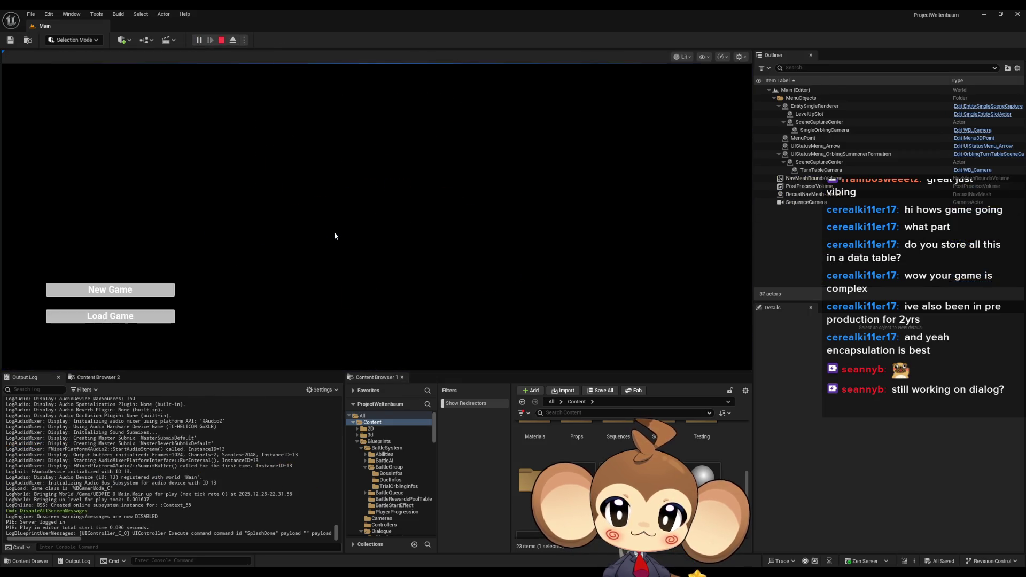
{"action": "left_click", "coordinate": [143, 320]}
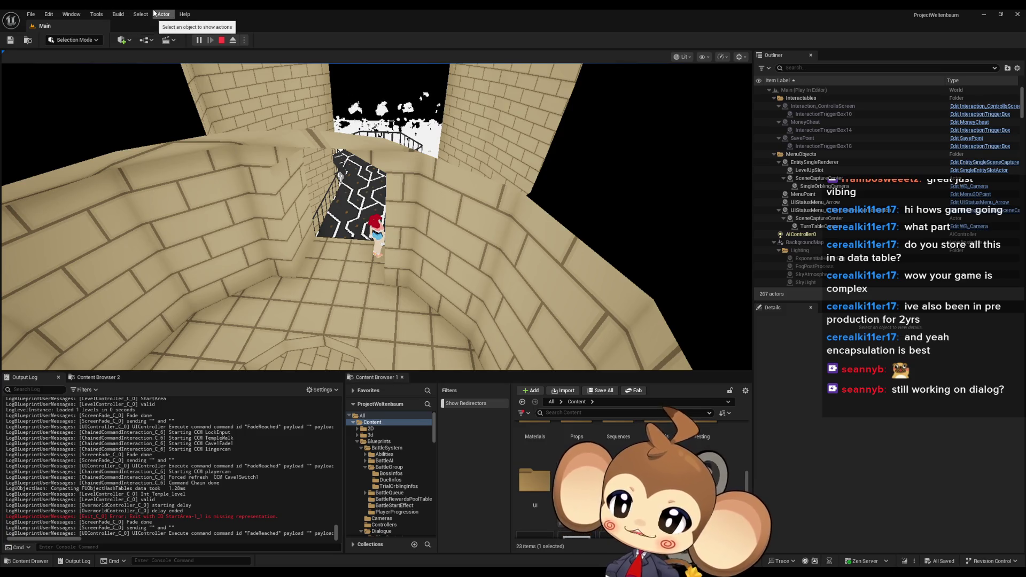
Step: Open the Blueprint Debugger from the Tools > Debug menu
{"action": "left_click", "coordinate": [120, 14]}
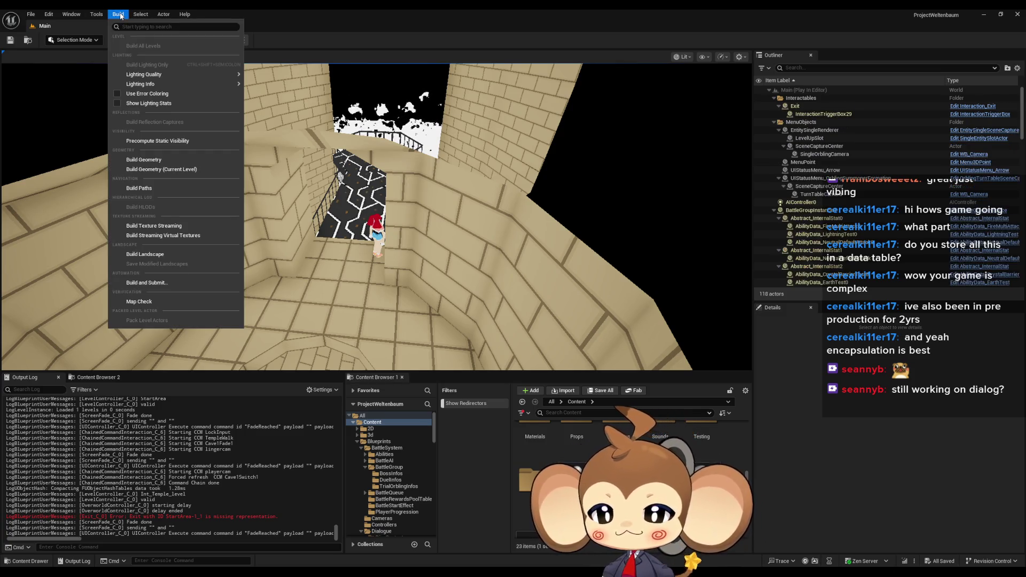
{"action": "mouse_move", "coordinate": [141, 14]}
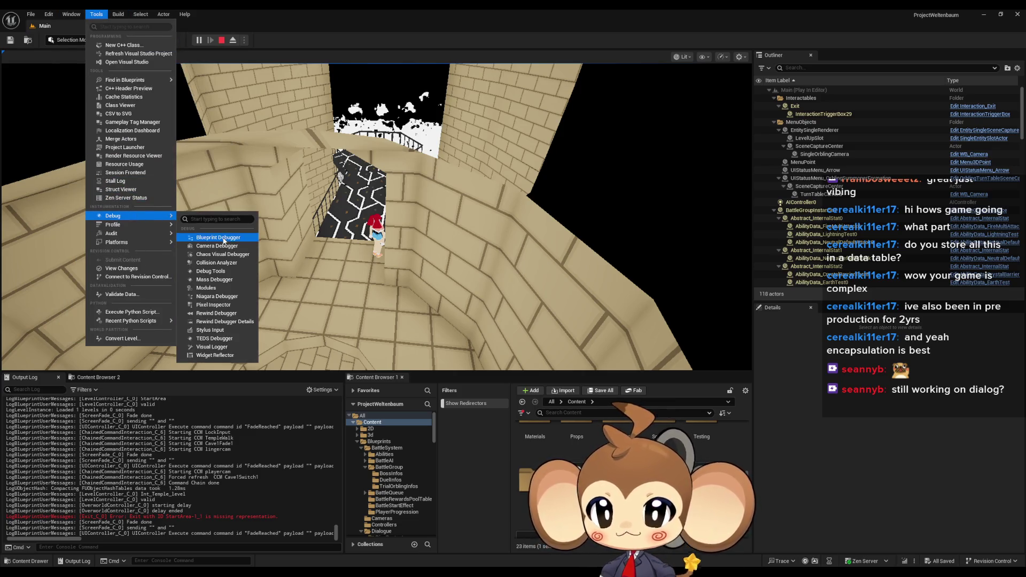
{"action": "left_click", "coordinate": [224, 238]}
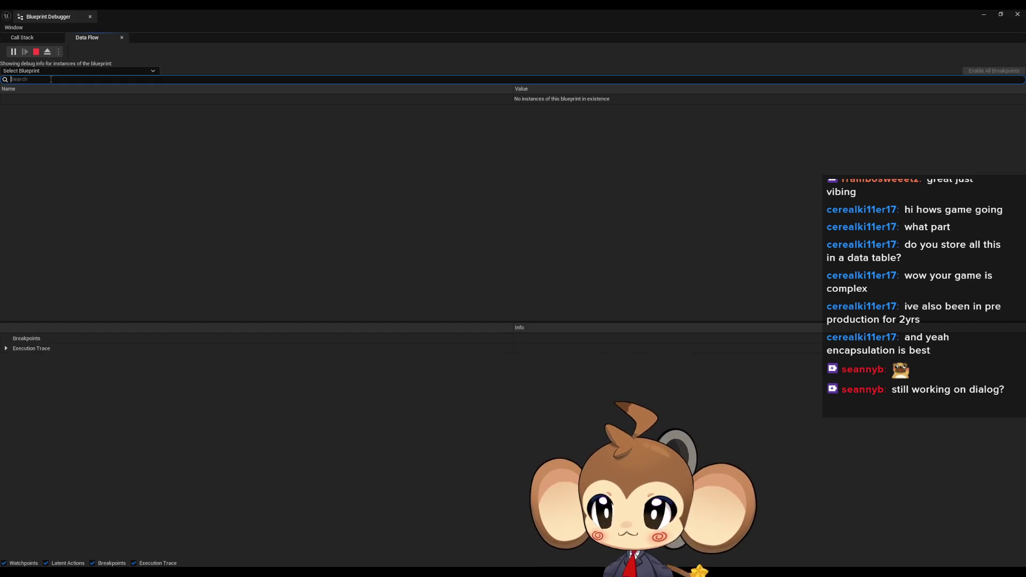
Step: Search 'st' in the blueprint selector and choose StorageData to debug
{"action": "left_click", "coordinate": [68, 71]}
{"action": "type", "text": "stora"}
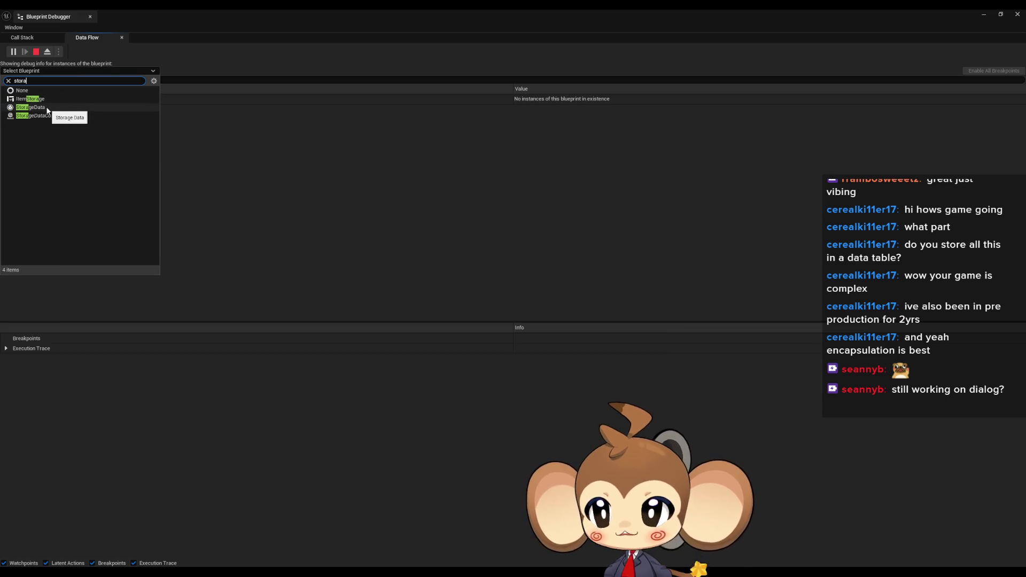
{"action": "left_click", "coordinate": [61, 107]}
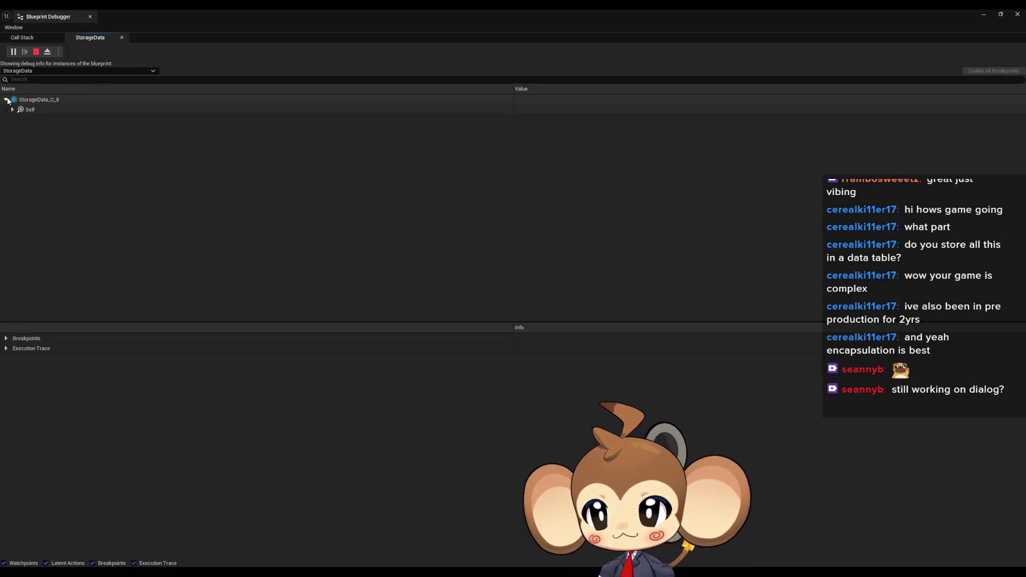
Step: Expand StorageData's Self properties, collapse Progression Tags, and confirm Defeated Bosses shows Num=0
{"action": "left_click", "coordinate": [12, 110]}
{"action": "scroll", "coordinate": [192, 144], "scroll_direction": "down", "scroll_amount": 1}
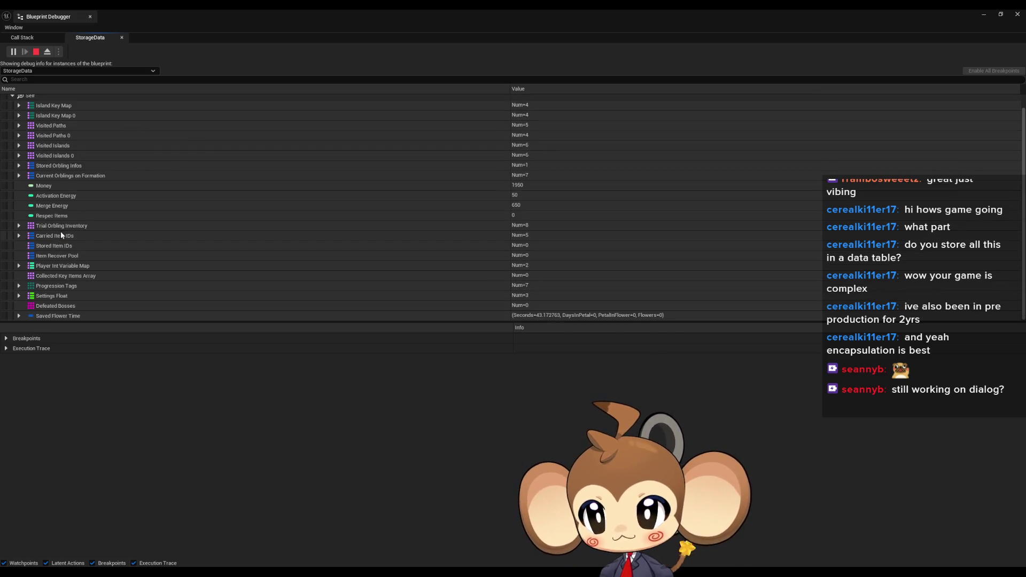
{"action": "scroll", "coordinate": [72, 225], "scroll_direction": "up", "scroll_amount": 1}
{"action": "scroll", "coordinate": [135, 212], "scroll_direction": "down", "scroll_amount": 1}
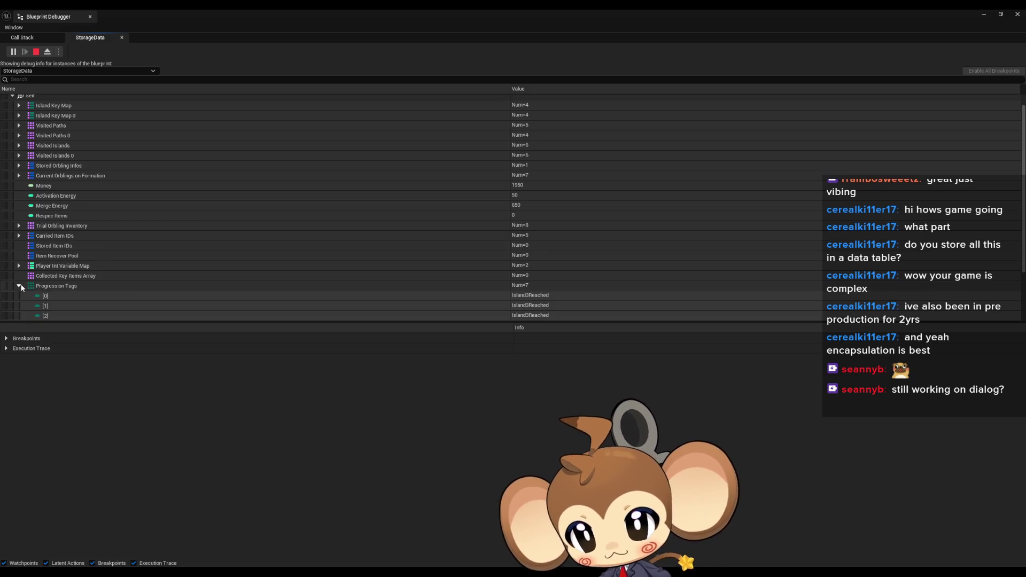
{"action": "scroll", "coordinate": [84, 260], "scroll_direction": "down", "scroll_amount": 3}
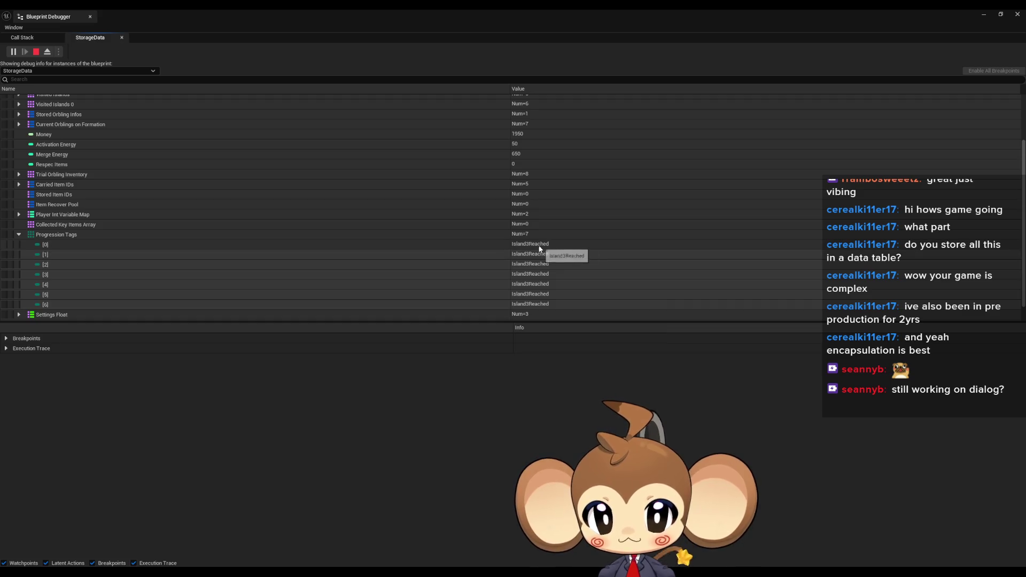
{"action": "left_click", "coordinate": [19, 235]}
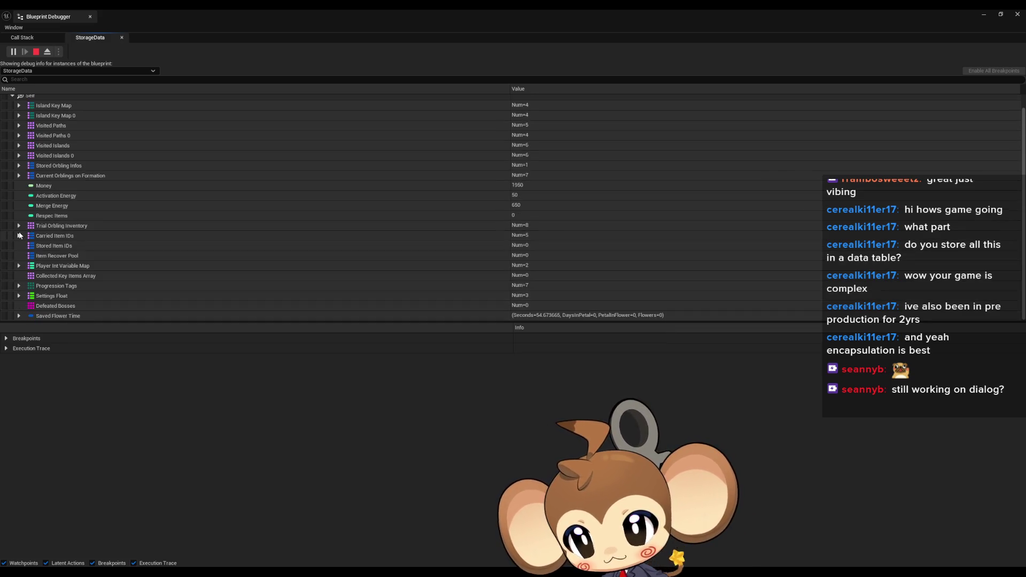
{"action": "scroll", "coordinate": [18, 240], "scroll_direction": "up", "scroll_amount": 1}
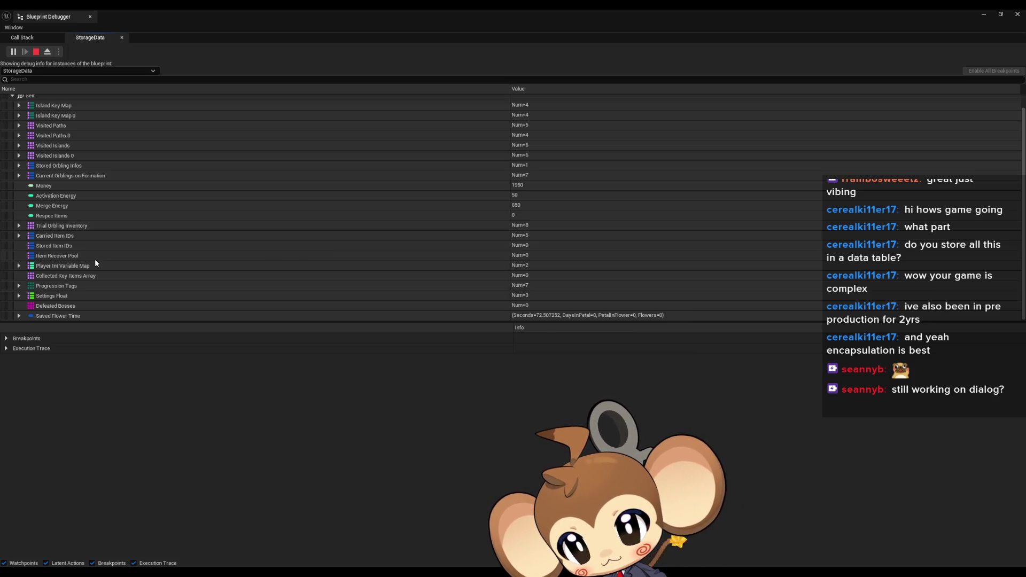
{"action": "left_click", "coordinate": [74, 305]}
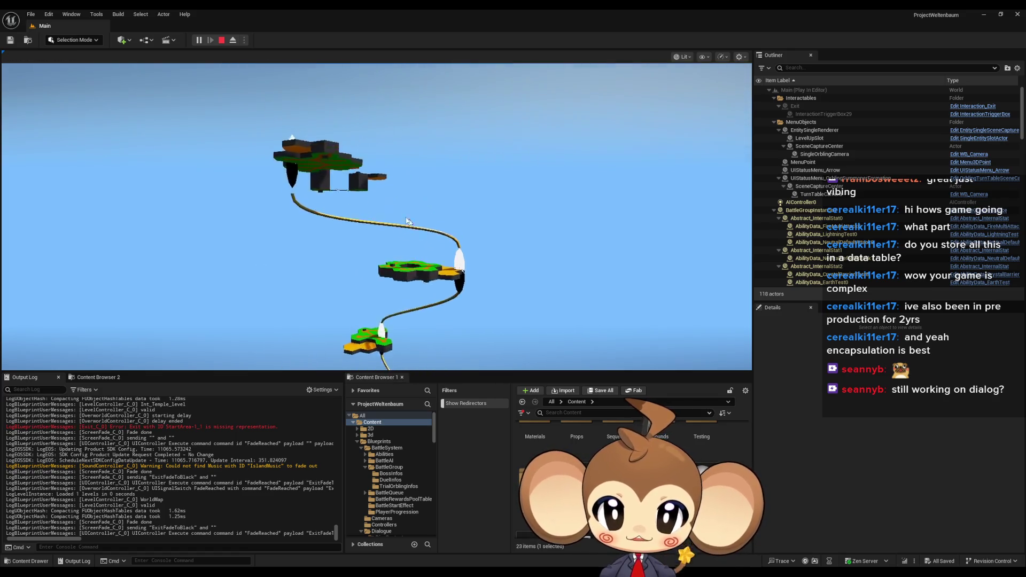
Step: Travel to the top floating island on the world map and refocus the game viewport
{"action": "left_click", "coordinate": [329, 178]}
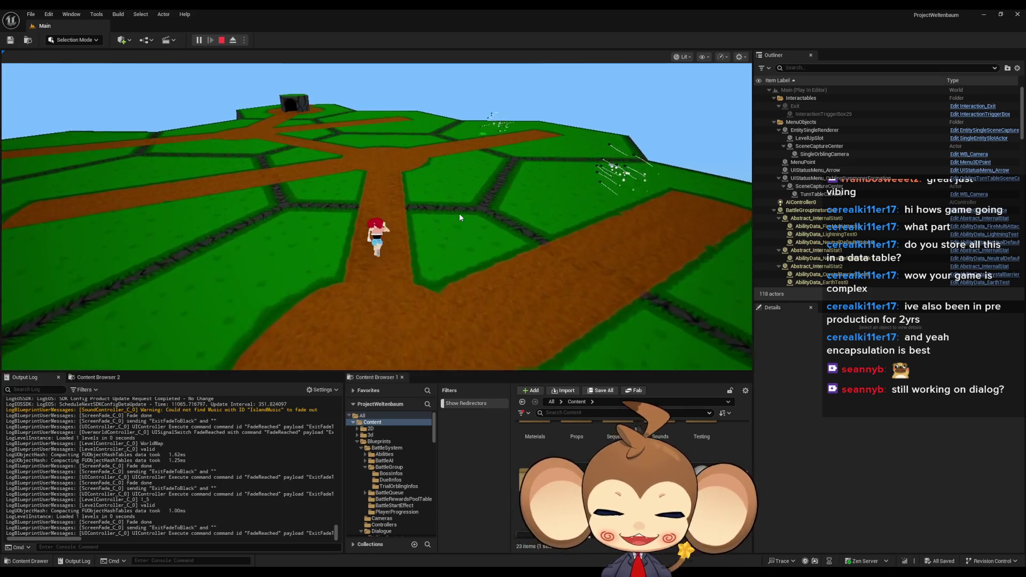
{"action": "left_click", "coordinate": [459, 213]}
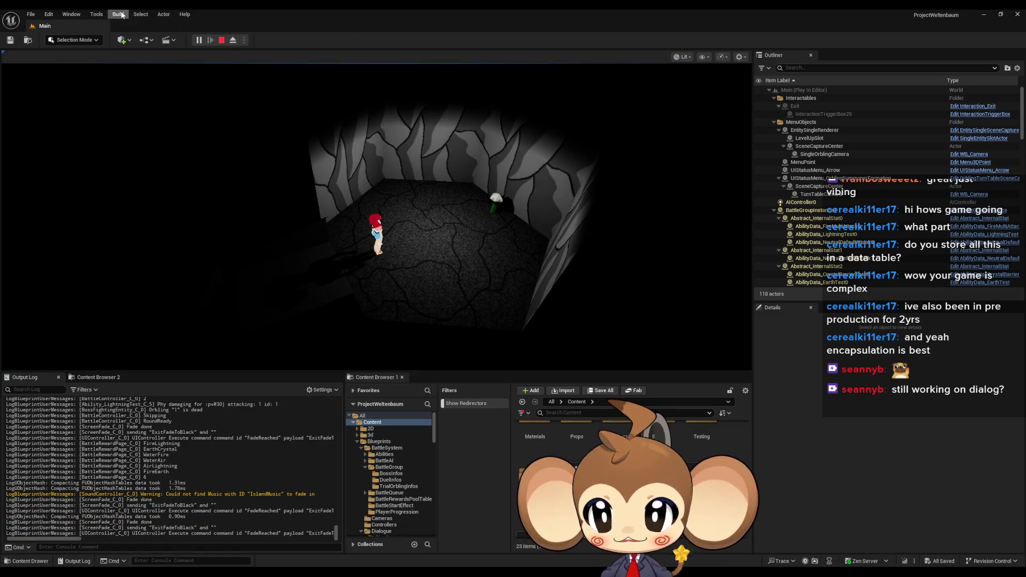
{"action": "left_click", "coordinate": [99, 14]}
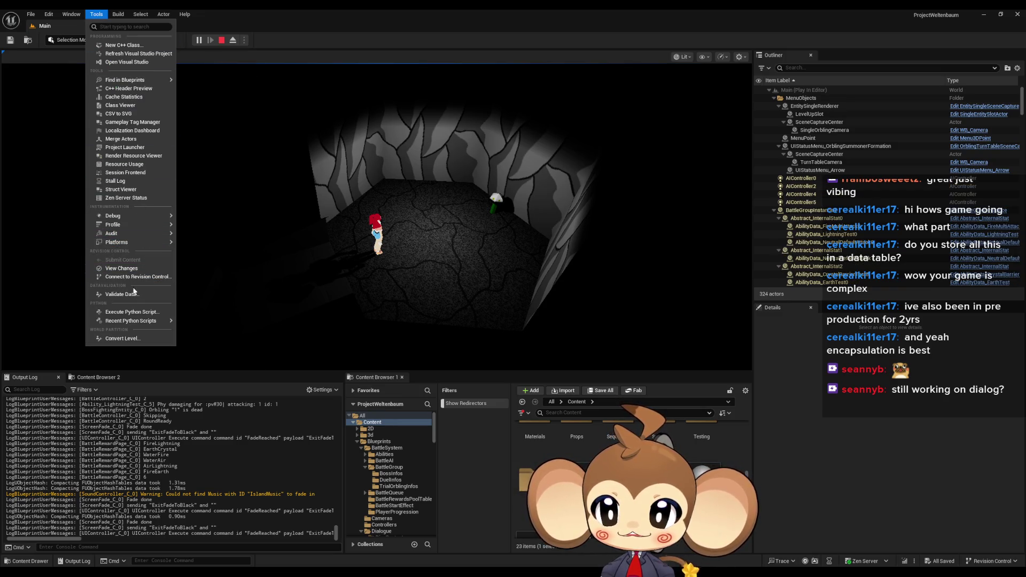
{"action": "mouse_move", "coordinate": [132, 221]}
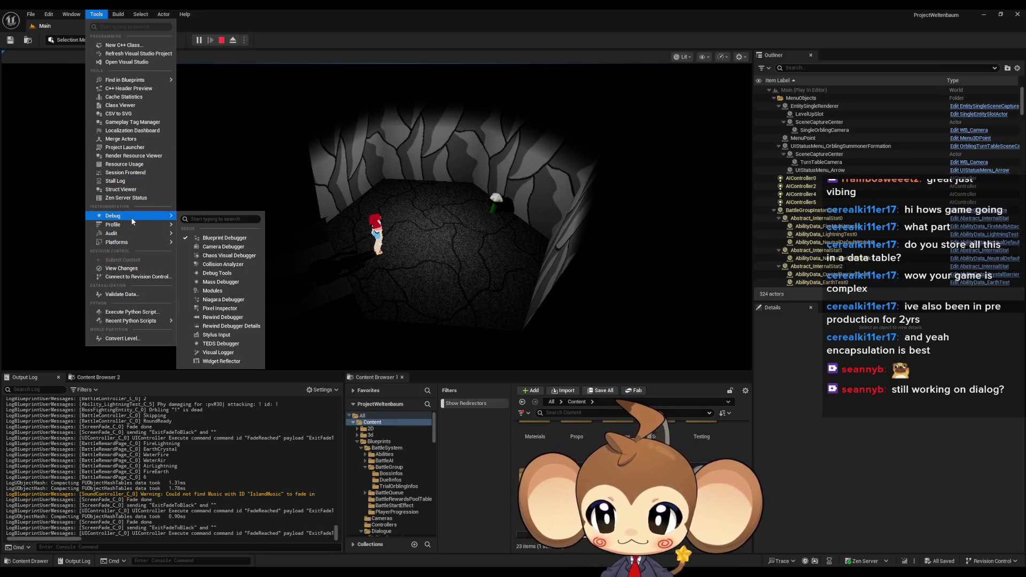
{"action": "left_click", "coordinate": [233, 242]}
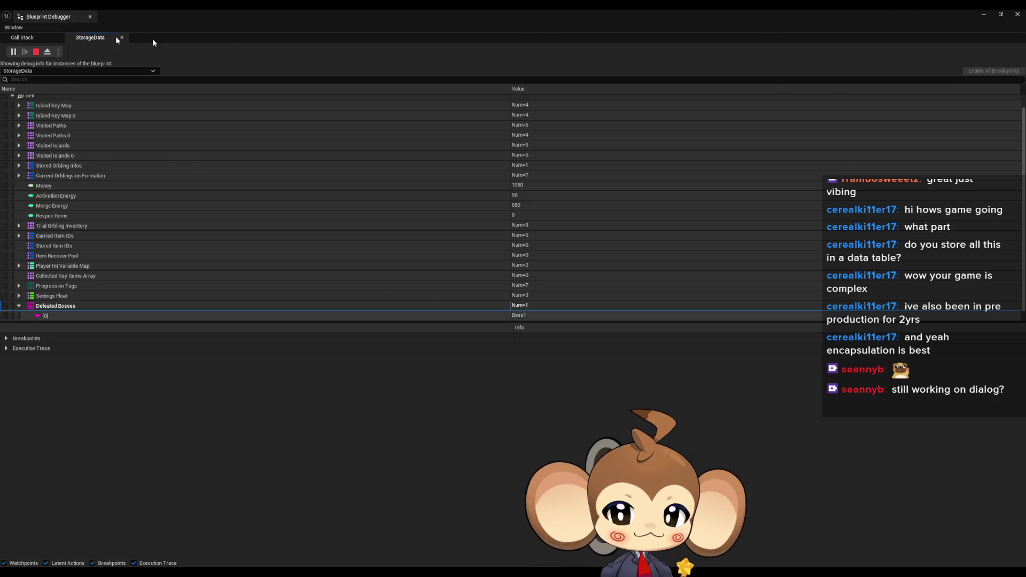
{"action": "left_click", "coordinate": [1001, 16]}
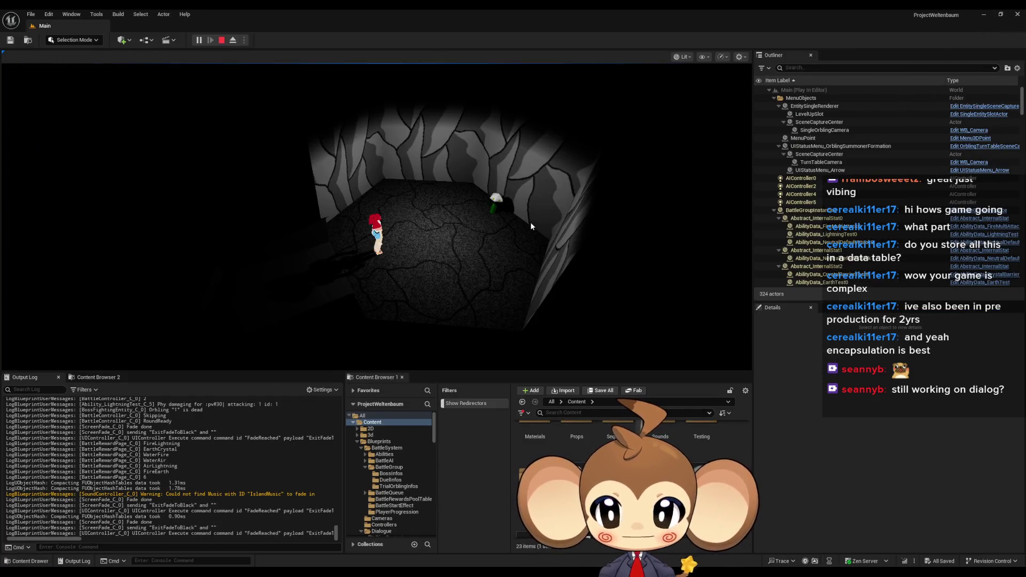
Step: Return to the start island from the party menu and swing the camera behind the character
{"action": "key", "text": "Escape"}
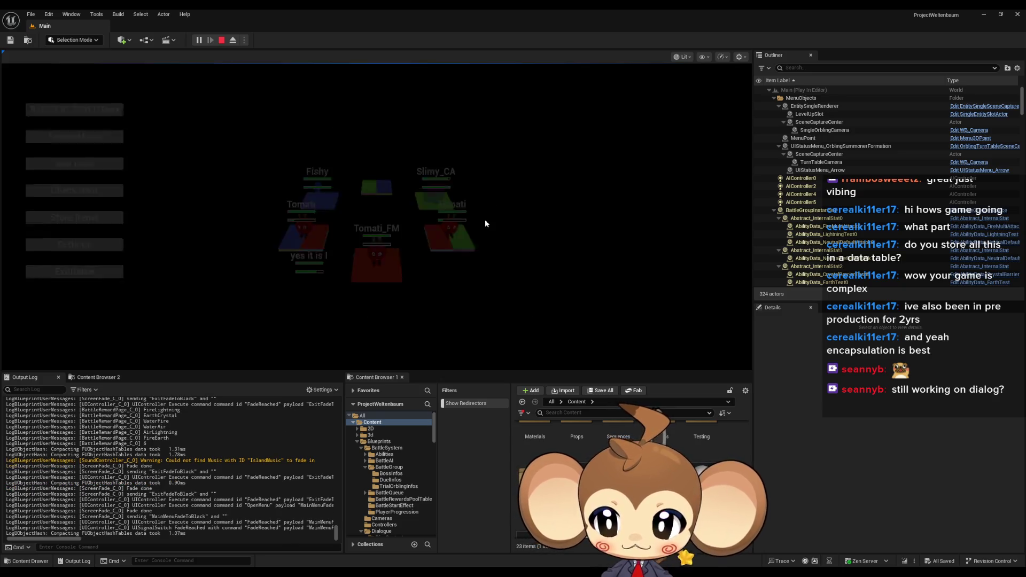
{"action": "left_click", "coordinate": [82, 110]}
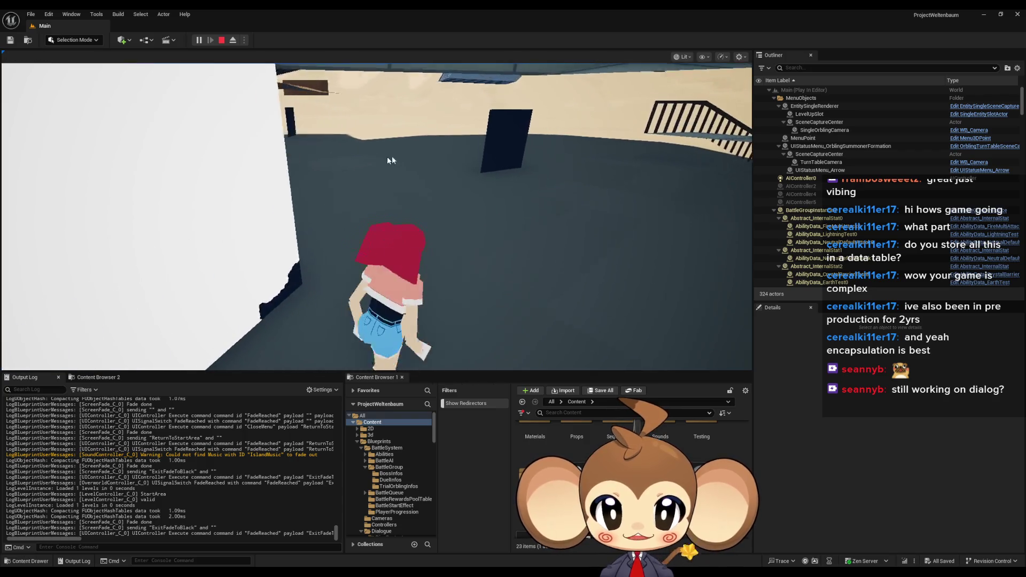
{"action": "left_click", "coordinate": [727, 183]}
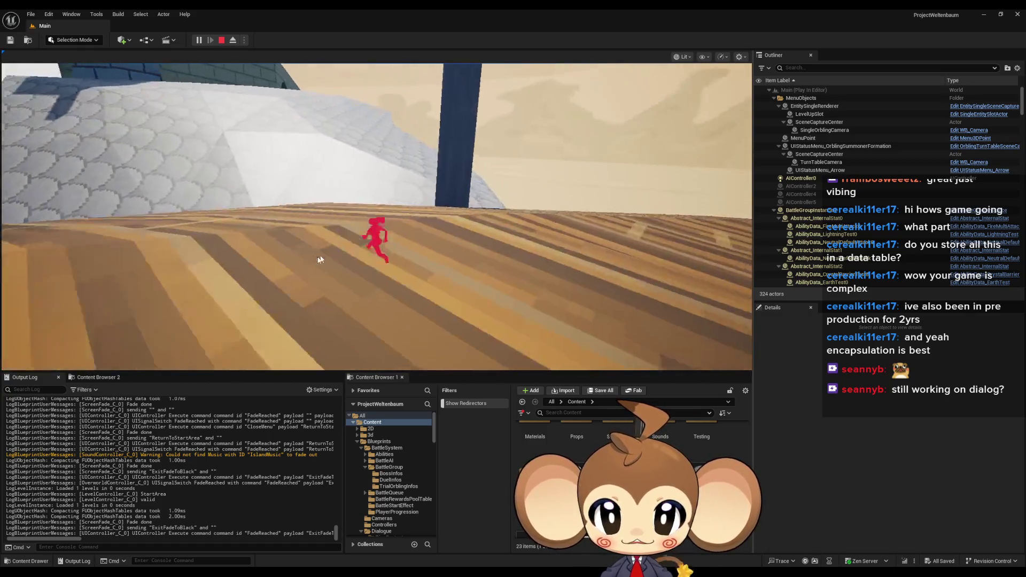
{"action": "left_click", "coordinate": [427, 72]}
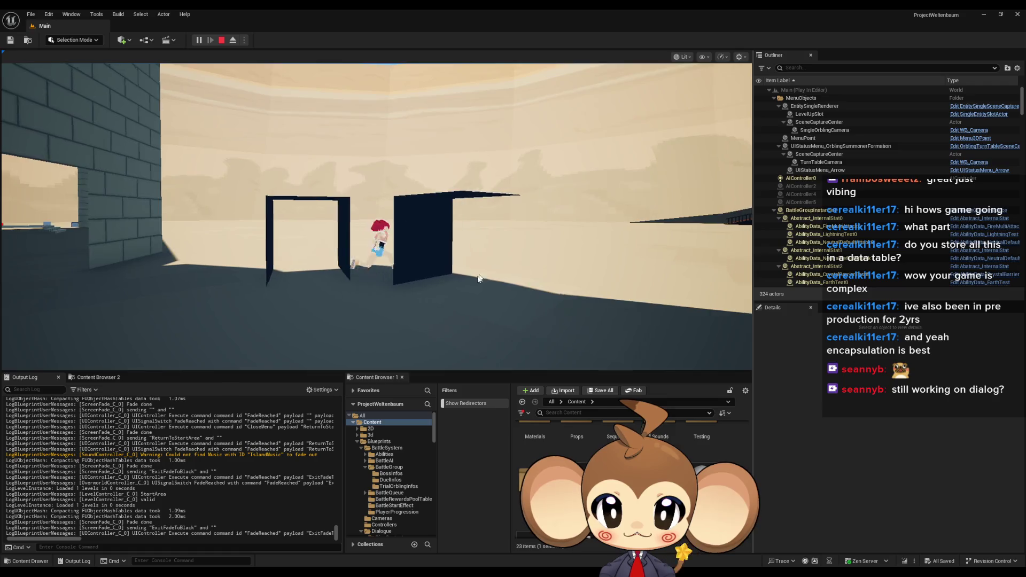
{"action": "left_click", "coordinate": [456, 293]}
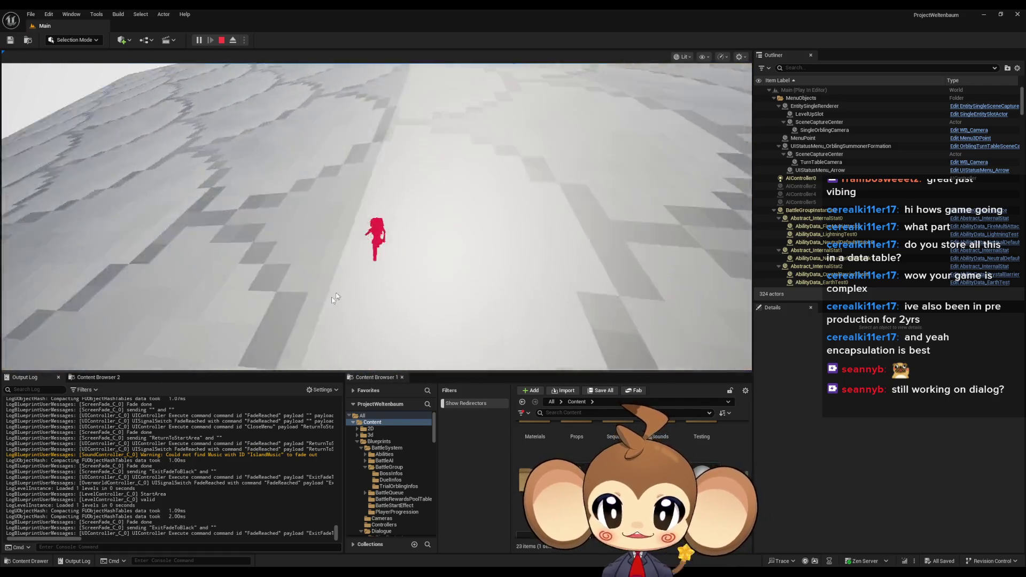
Step: Run into the rotunda toward the brick platform, using Shift+F1 to free the mouse when needed
{"action": "key", "text": "w"}
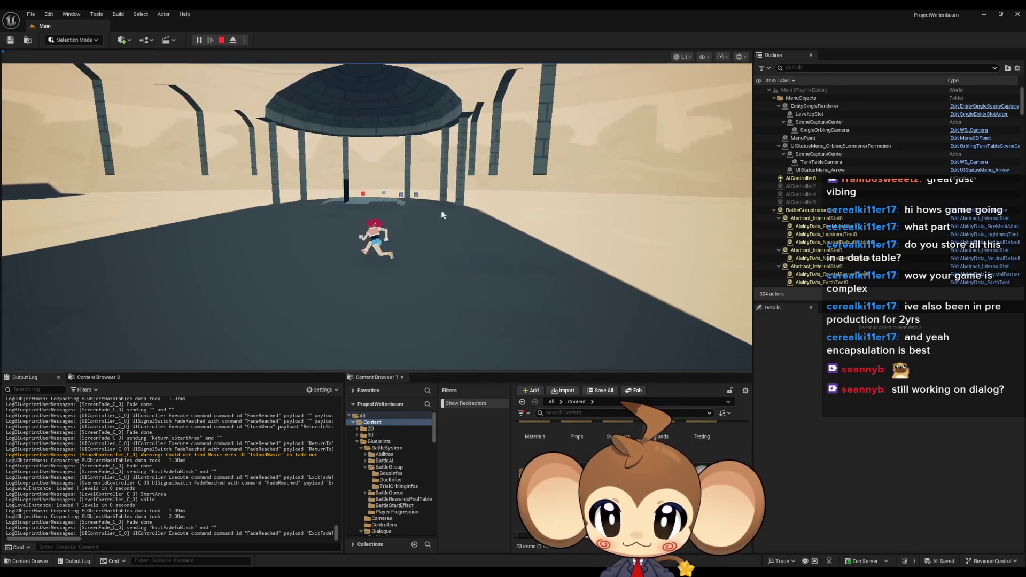
{"action": "key", "text": "w"}
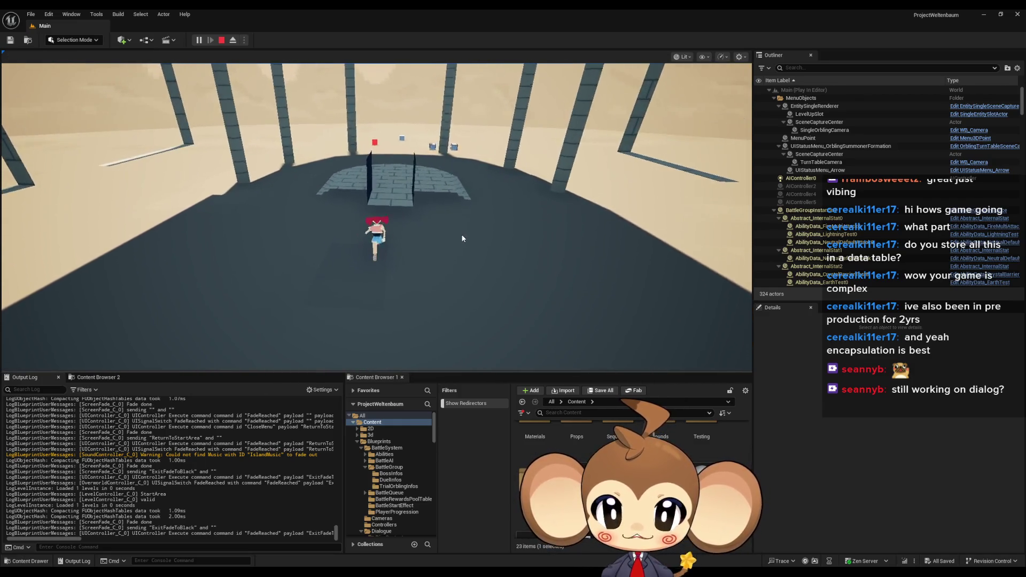
{"action": "left_click", "coordinate": [496, 238]}
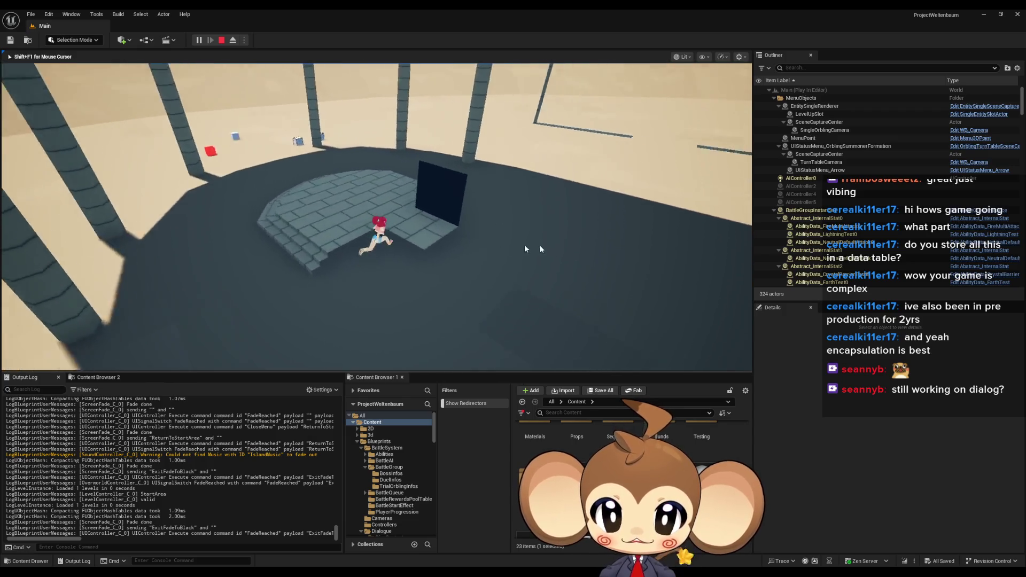
{"action": "key", "text": "shift+F1"}
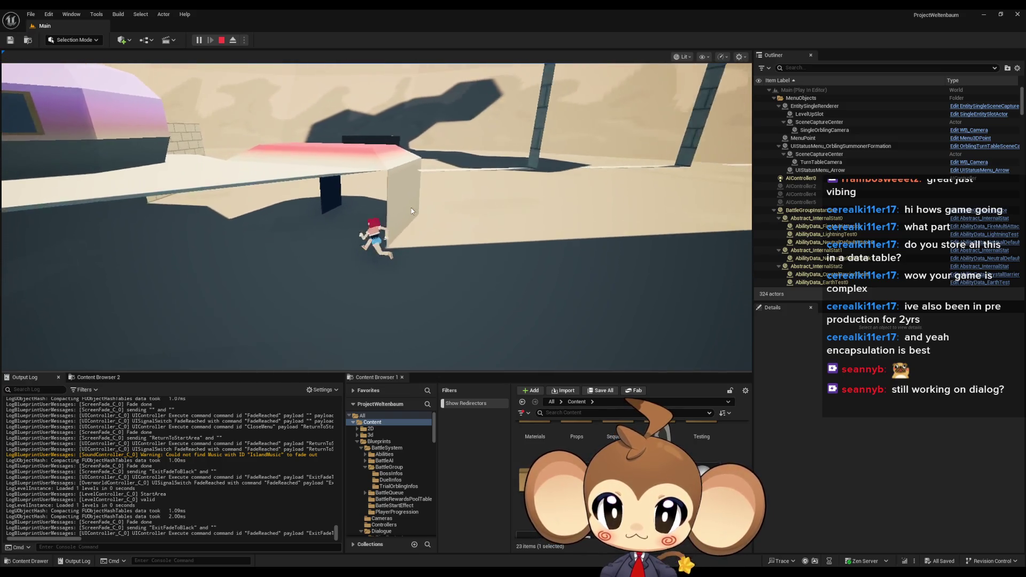
{"action": "left_click", "coordinate": [450, 212]}
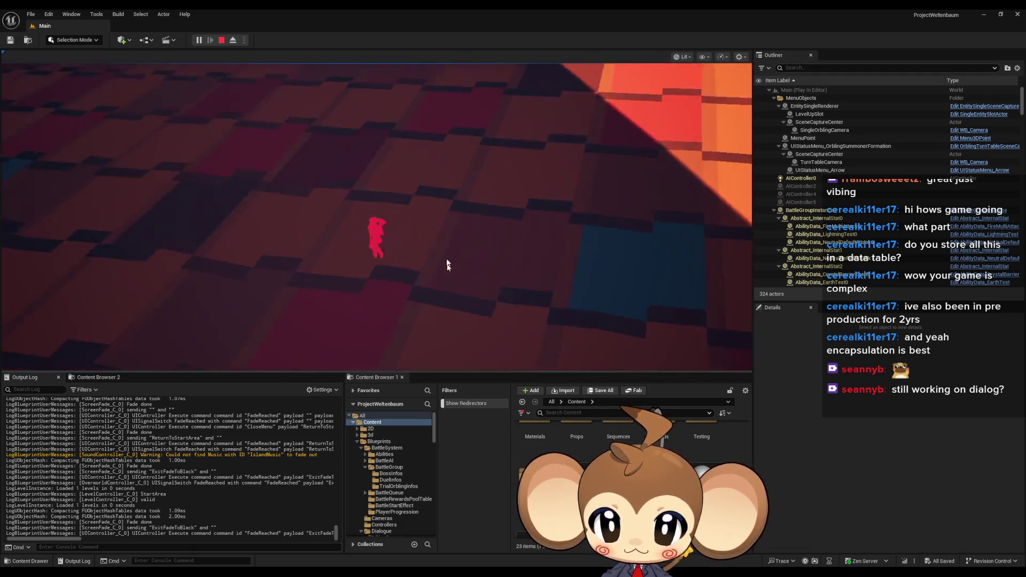
{"action": "left_click", "coordinate": [447, 266]}
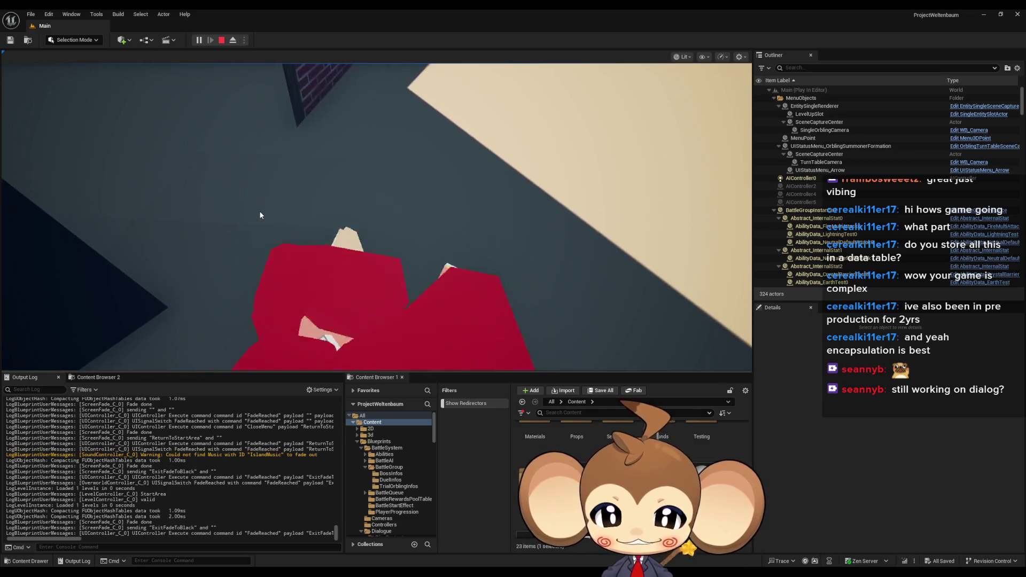
{"action": "left_click", "coordinate": [267, 203]}
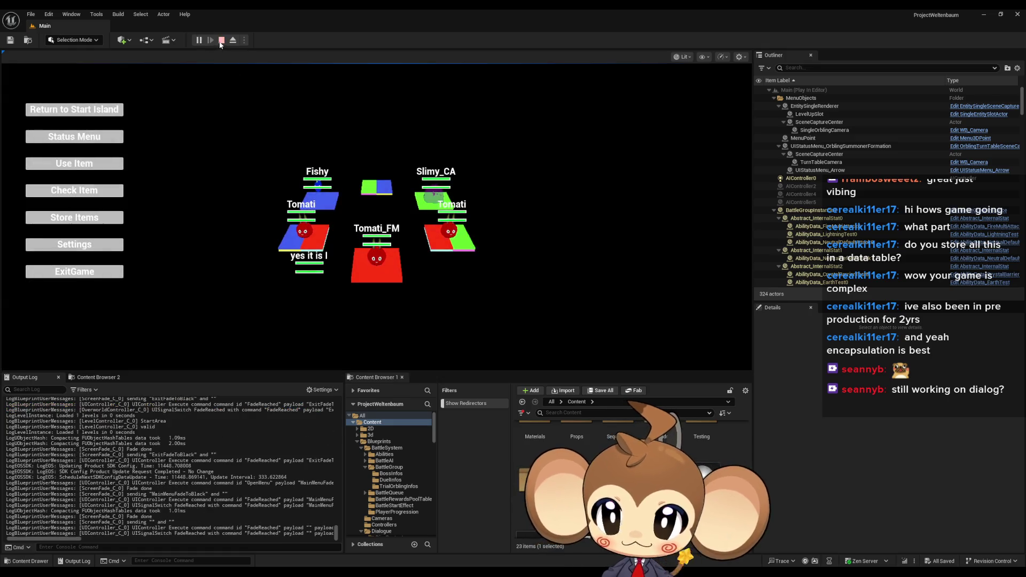
Step: Stop the play-test, start a new session, and load the saved game
{"action": "left_click", "coordinate": [221, 40]}
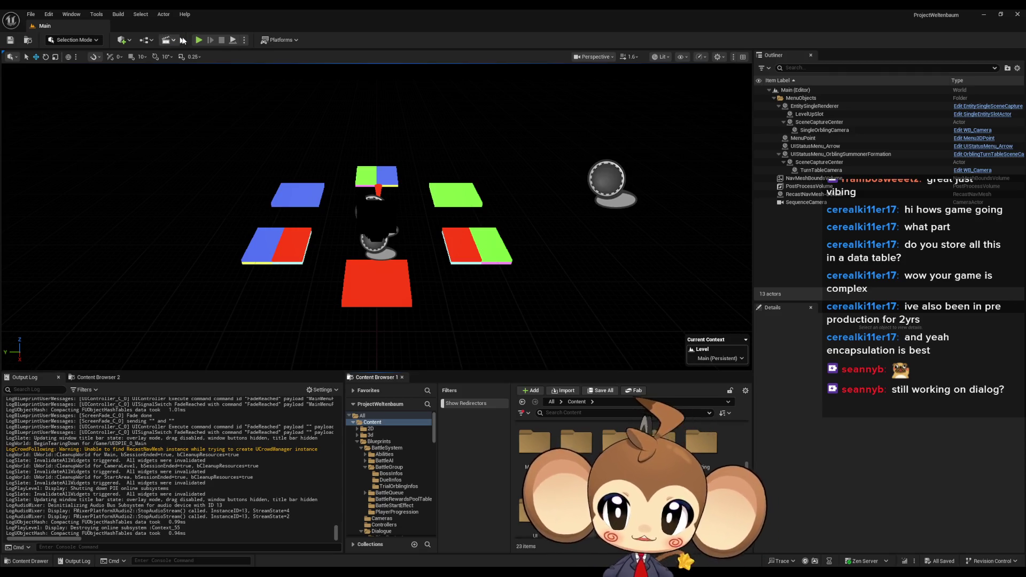
{"action": "left_click", "coordinate": [197, 41]}
{"action": "left_click", "coordinate": [128, 318]}
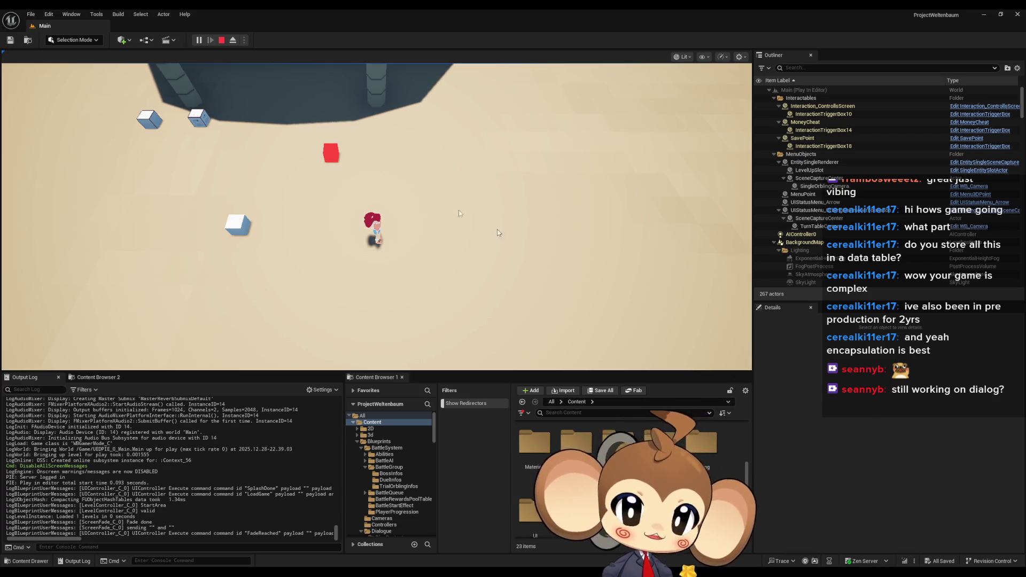
Step: Send the character back to the start island from the Tab menu
{"action": "key", "text": "Tab"}
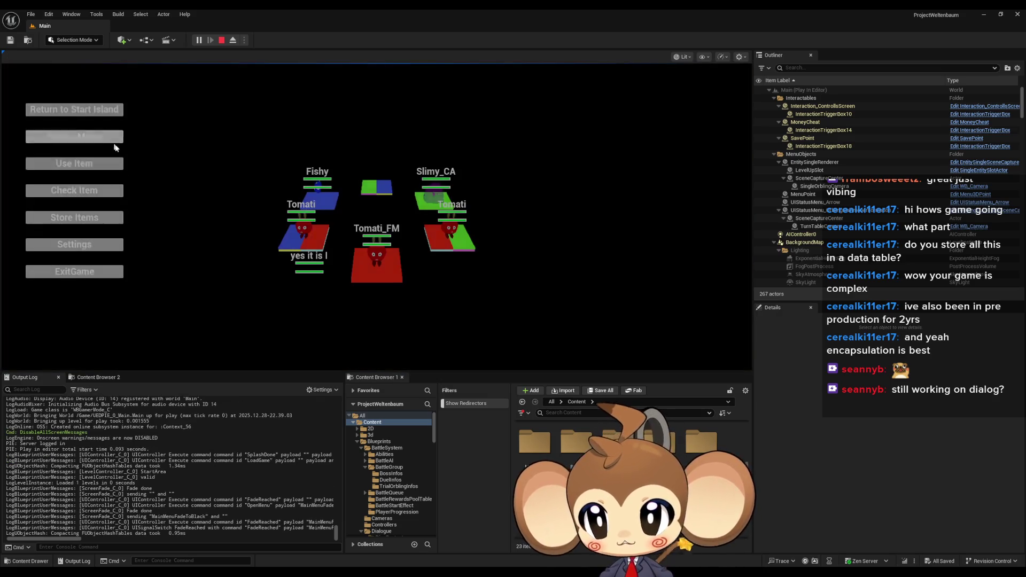
{"action": "left_click", "coordinate": [89, 110]}
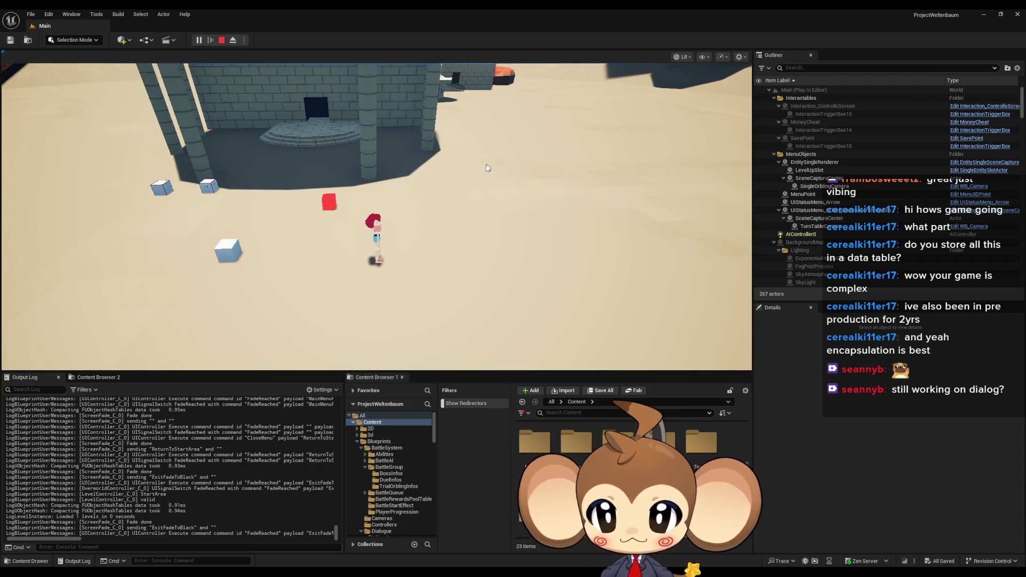
{"action": "left_click", "coordinate": [487, 167]}
Step: Walk through the building door and tower interior onto the patterned bridge
{"action": "key", "text": "w"}
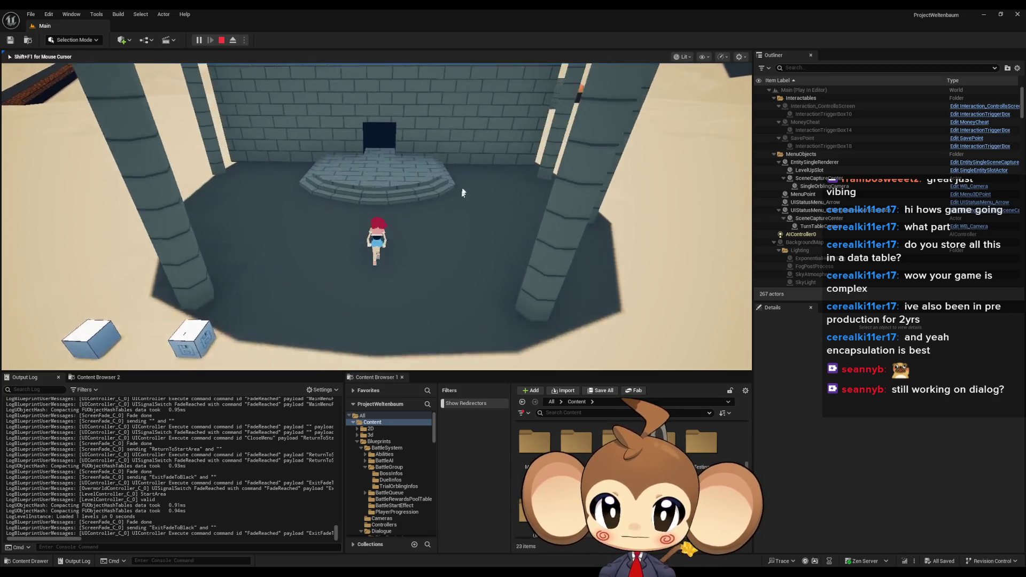
{"action": "key", "text": "w"}
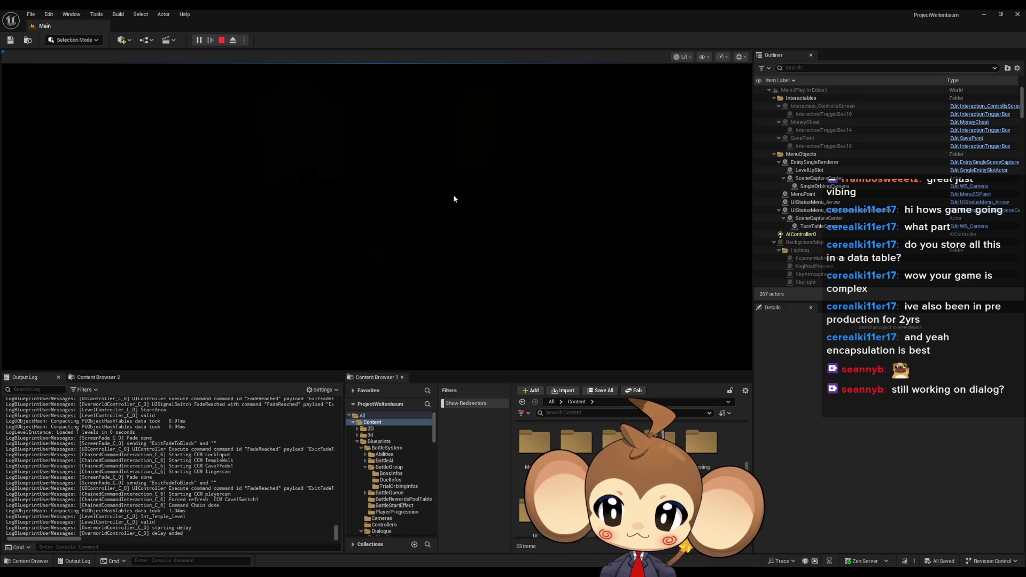
{"action": "key", "text": "w"}
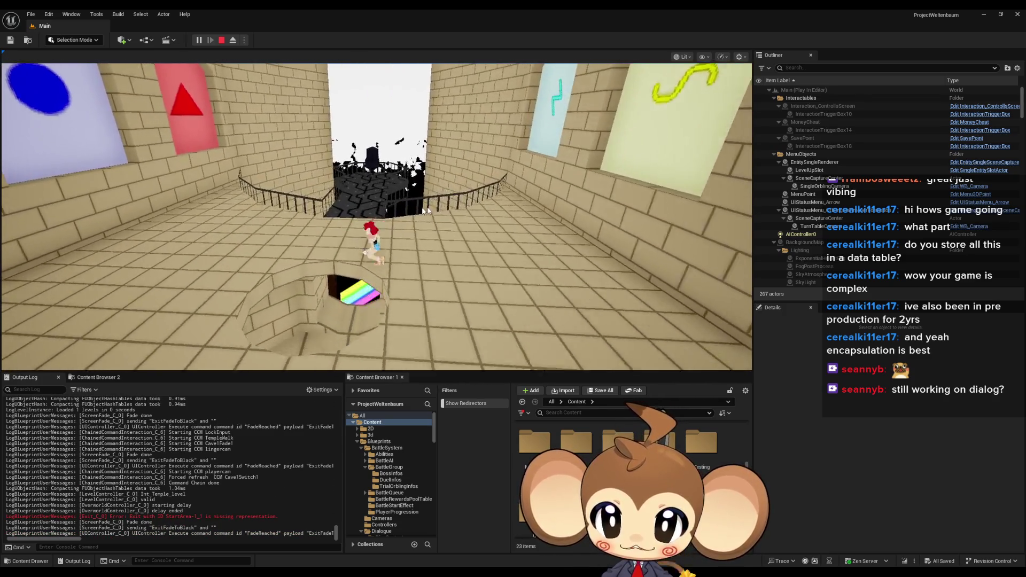
{"action": "key", "text": "w"}
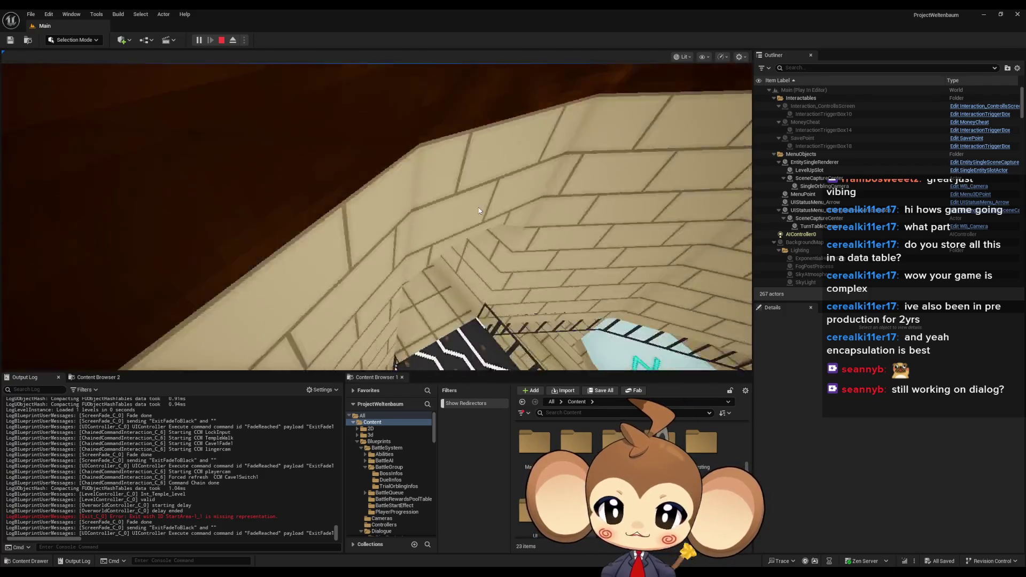
{"action": "key", "text": "w"}
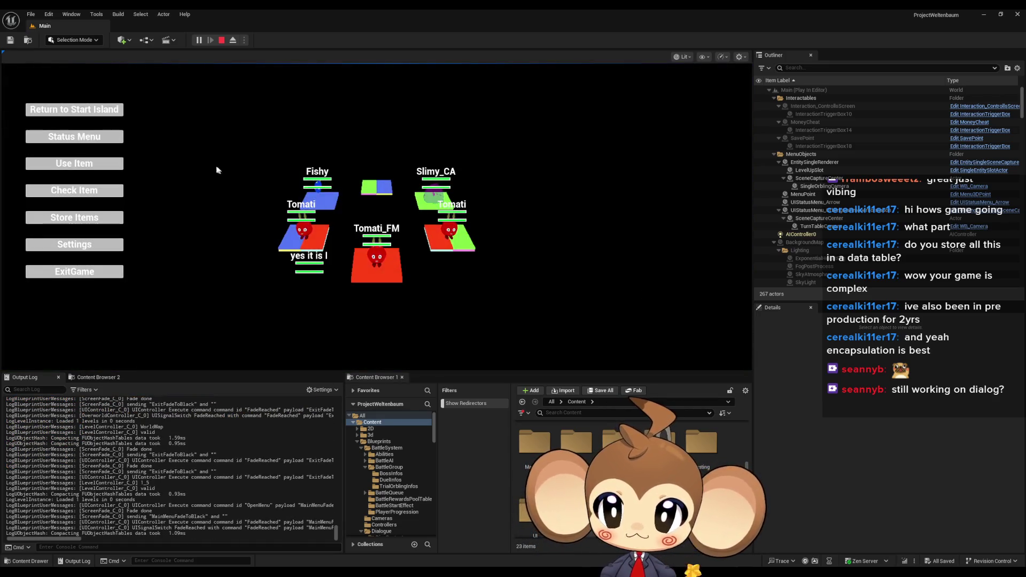
Step: Return to Start Island, run the grassy paths to the cliff edge, and reopen the party menu
{"action": "key", "text": "Return"}
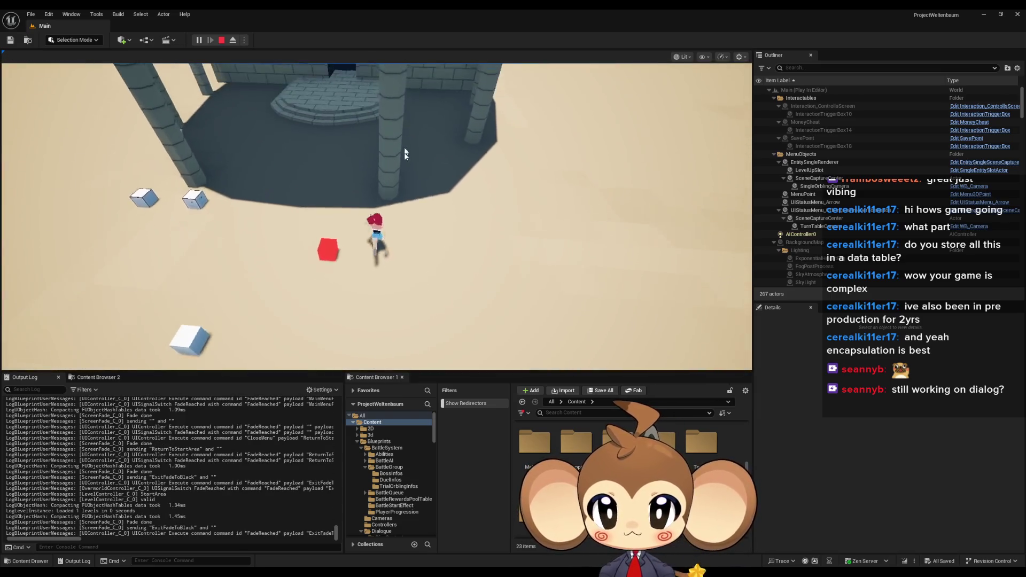
{"action": "key", "text": "w"}
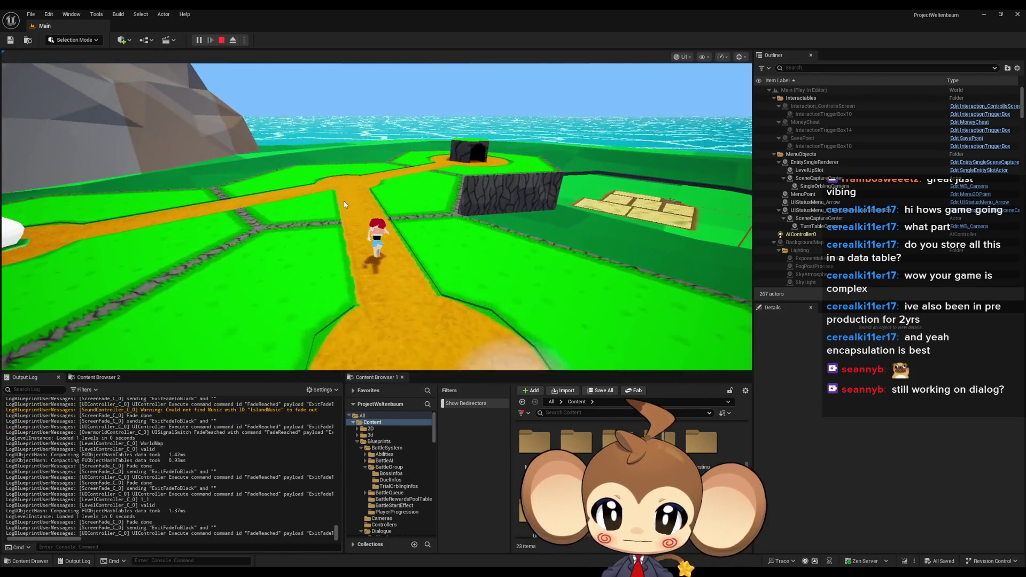
{"action": "left_click", "coordinate": [385, 207]}
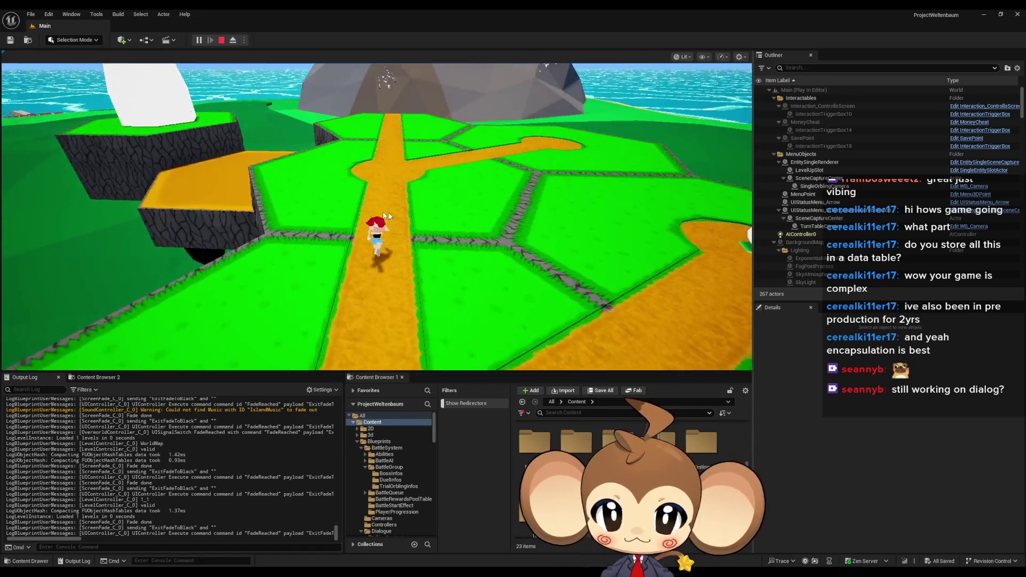
{"action": "key", "text": "shift+F1"}
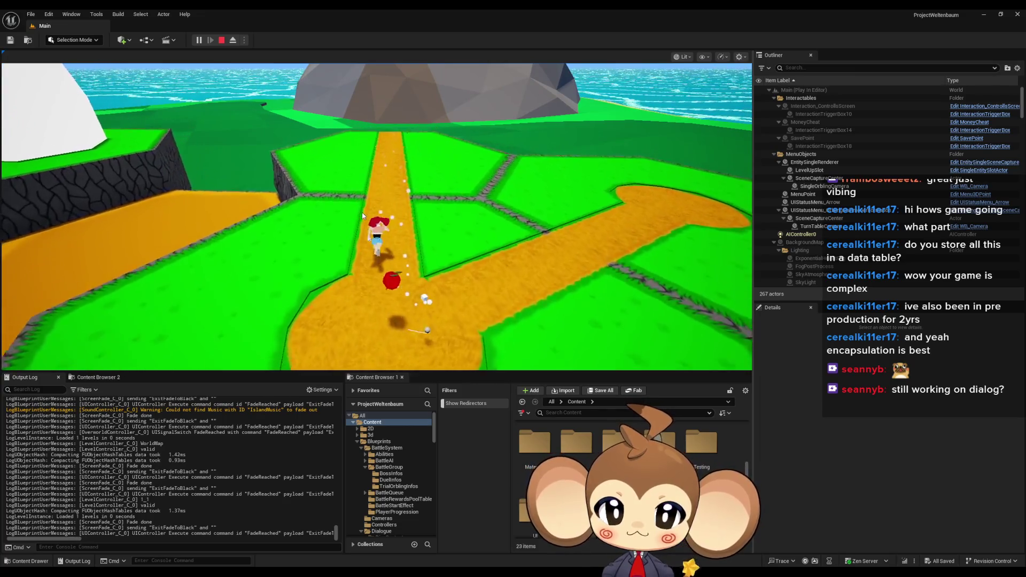
{"action": "left_click", "coordinate": [361, 213]}
{"action": "key", "text": "shift+F1"}
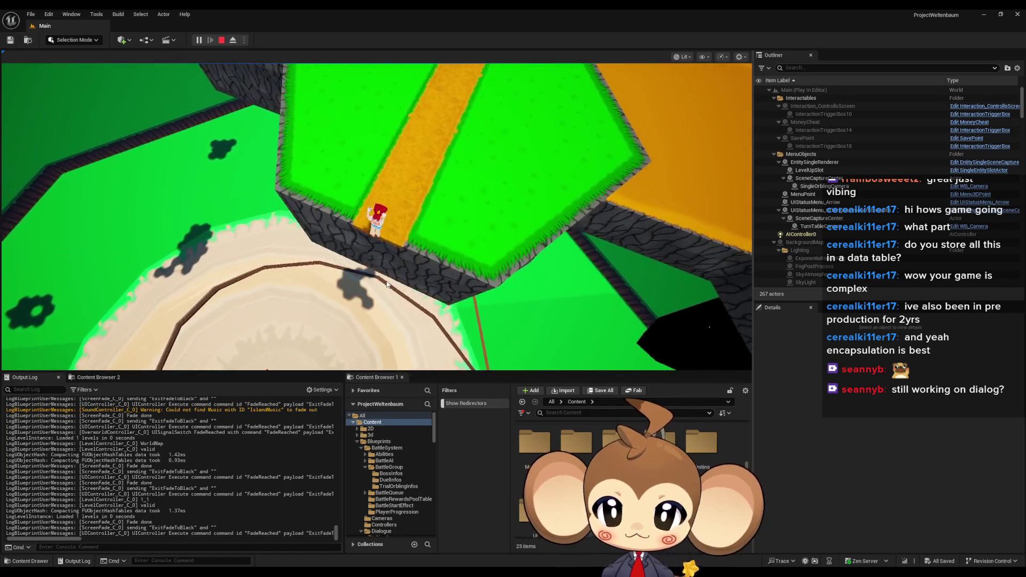
{"action": "key", "text": "shift+F1"}
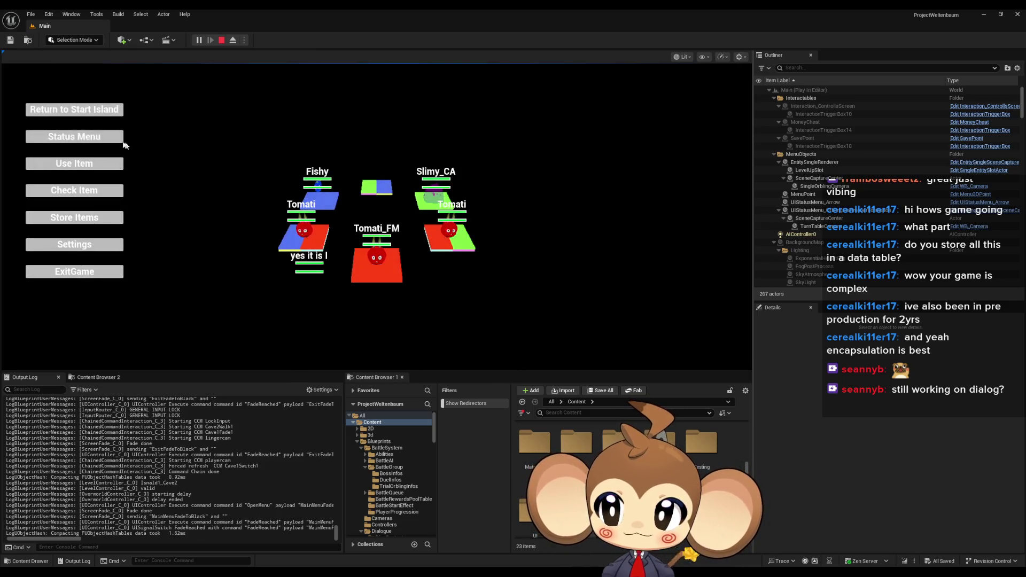
Step: Go back to Start Island and run through the stone building, up the tower stairs to the summit cave
{"action": "left_click", "coordinate": [77, 113]}
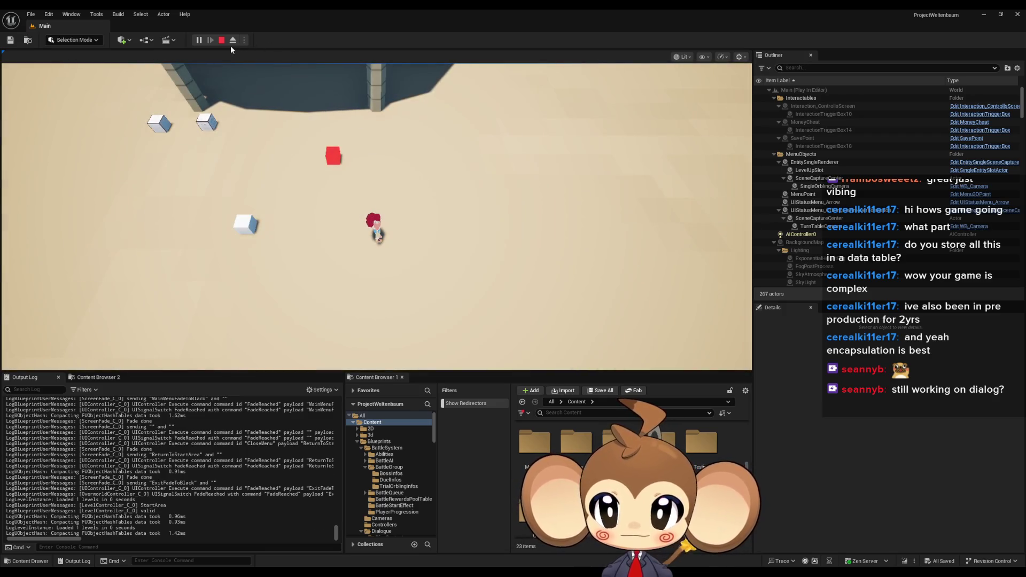
{"action": "left_click", "coordinate": [417, 192]}
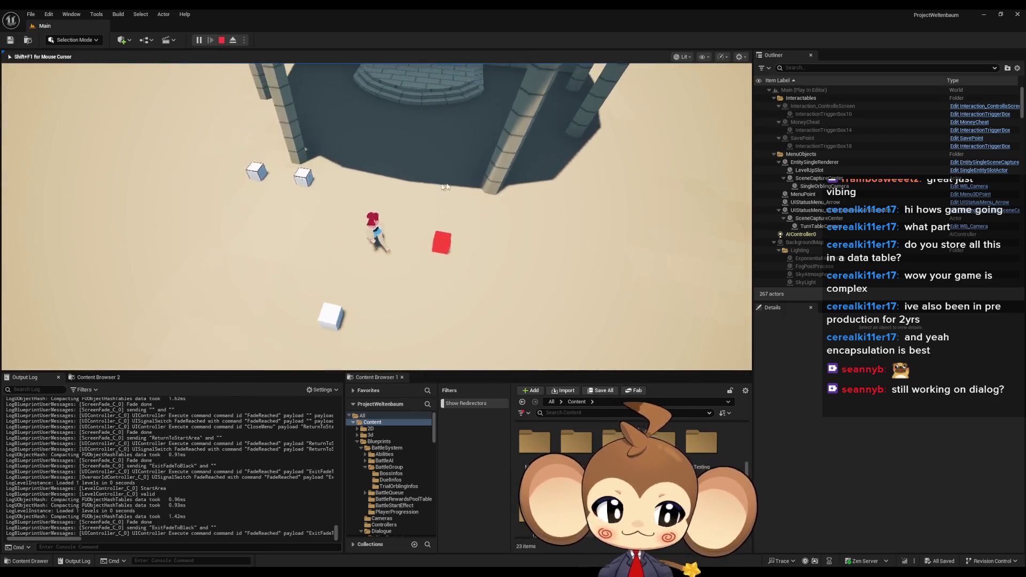
{"action": "key", "text": "w"}
{"action": "key", "text": "w"}
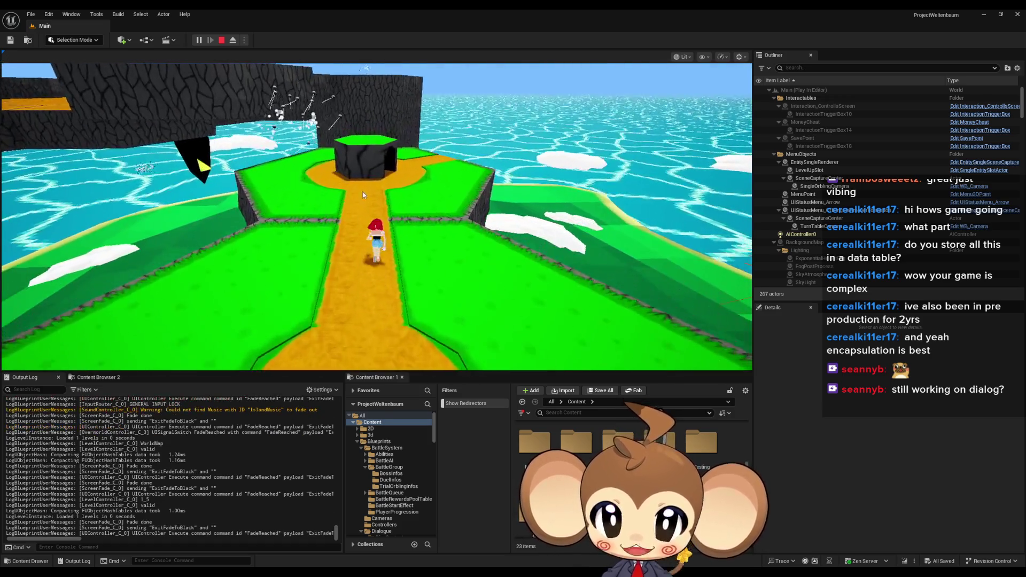
{"action": "left_click", "coordinate": [363, 191]}
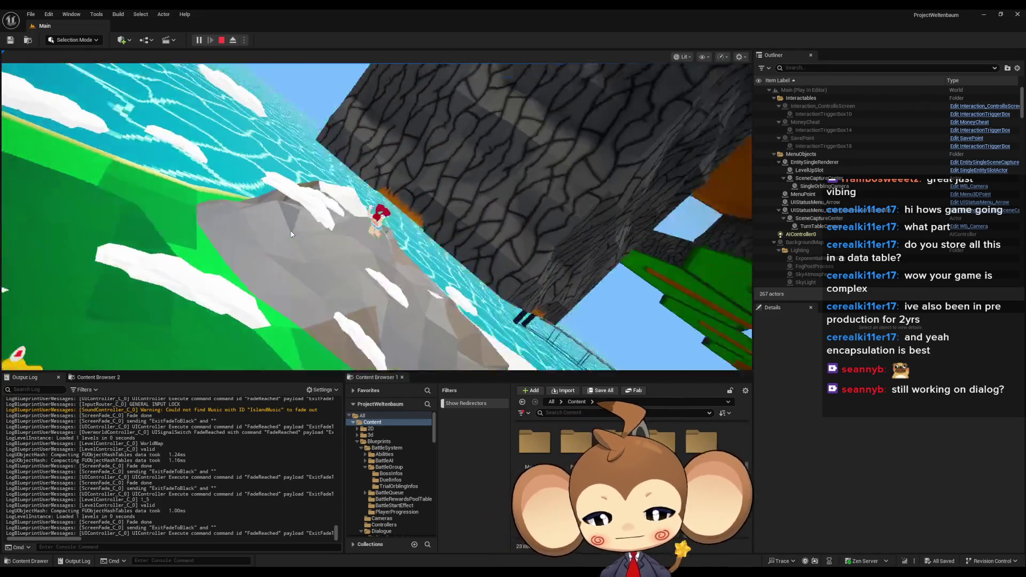
{"action": "left_click", "coordinate": [291, 234]}
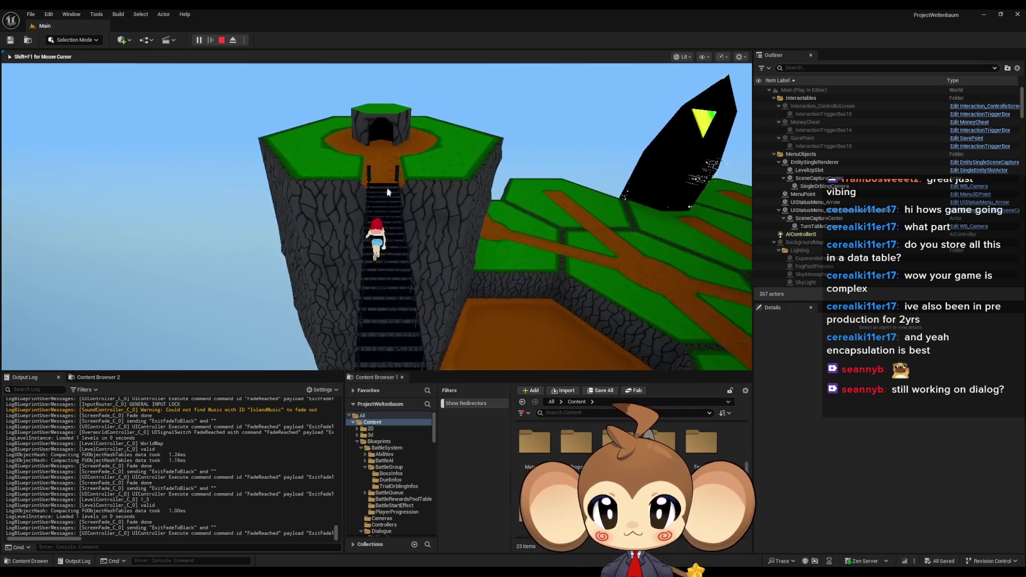
{"action": "left_click", "coordinate": [403, 194]}
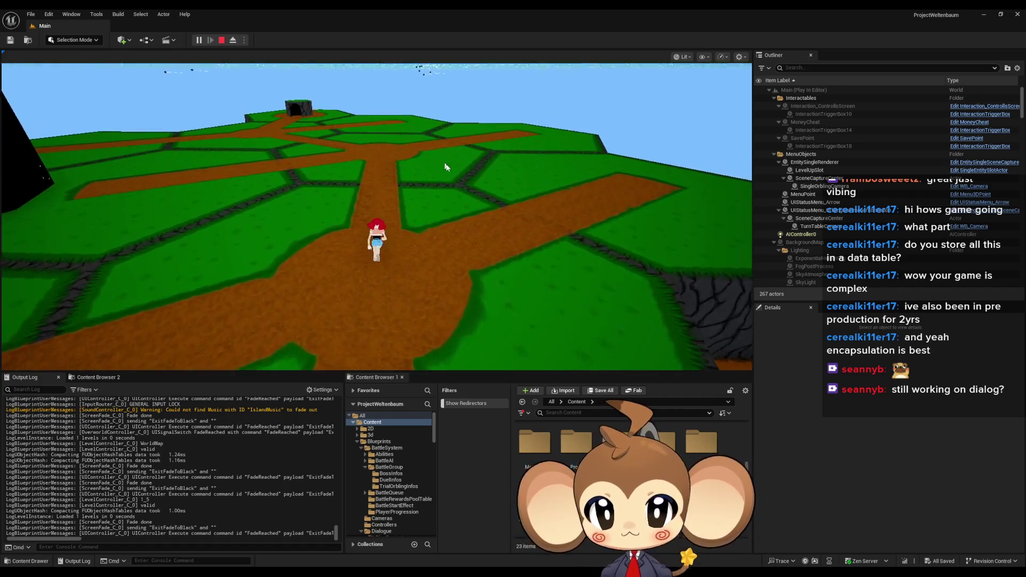
{"action": "left_click", "coordinate": [518, 234]}
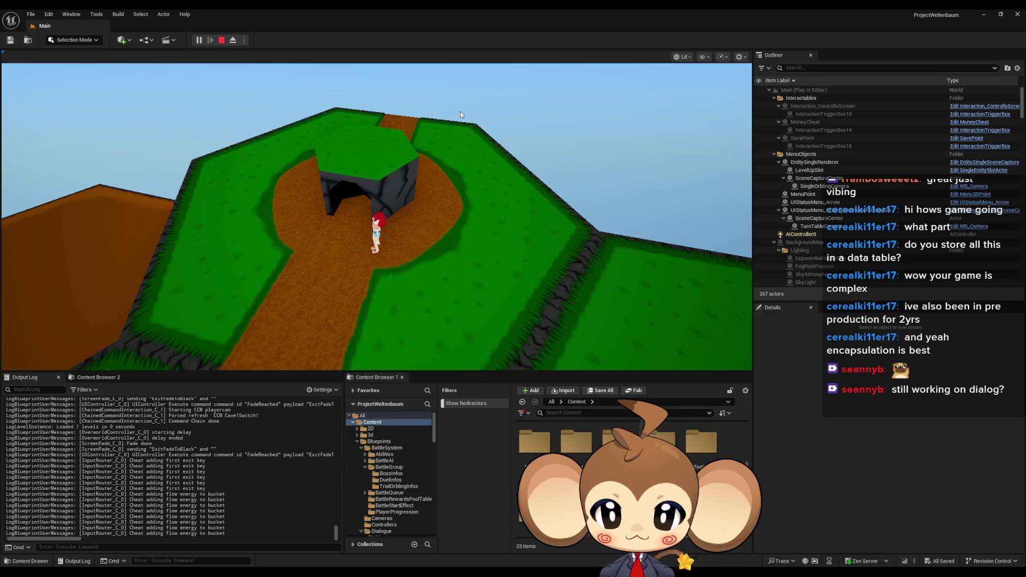
Step: Run through the summit cave onto the egg circle so the egg opens into a white flower
{"action": "key", "text": "w"}
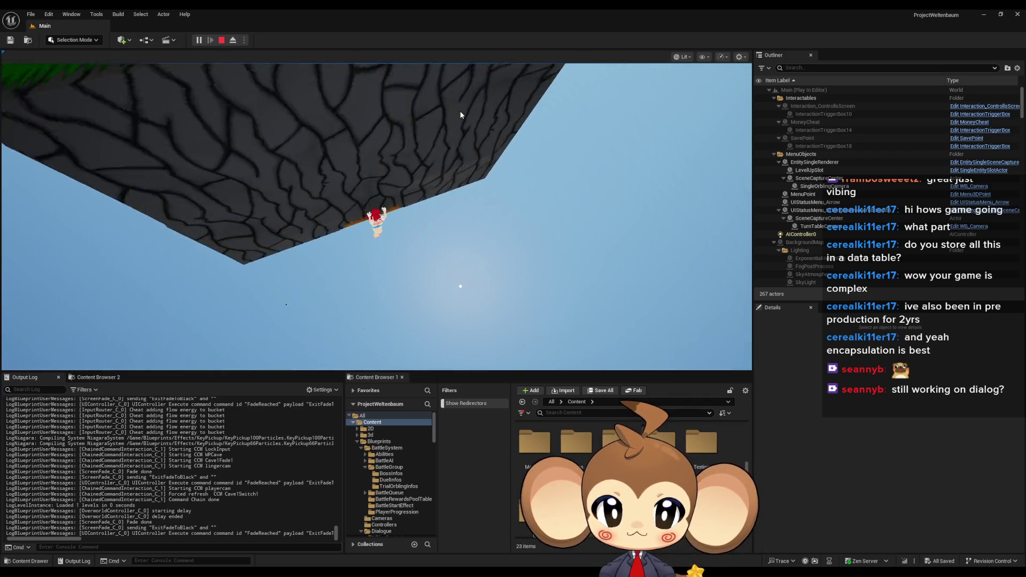
{"action": "key", "text": "w"}
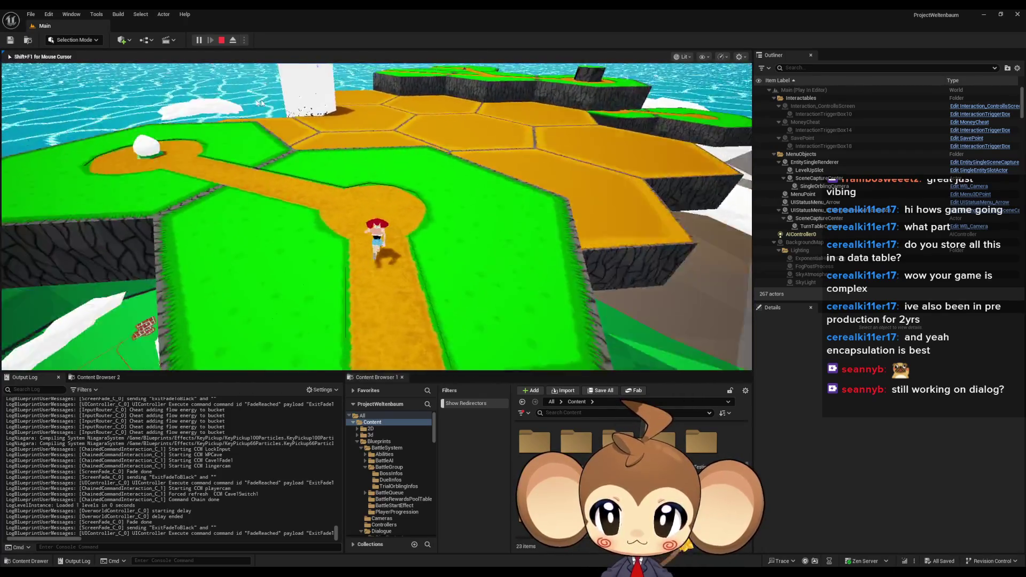
{"action": "key", "text": "w"}
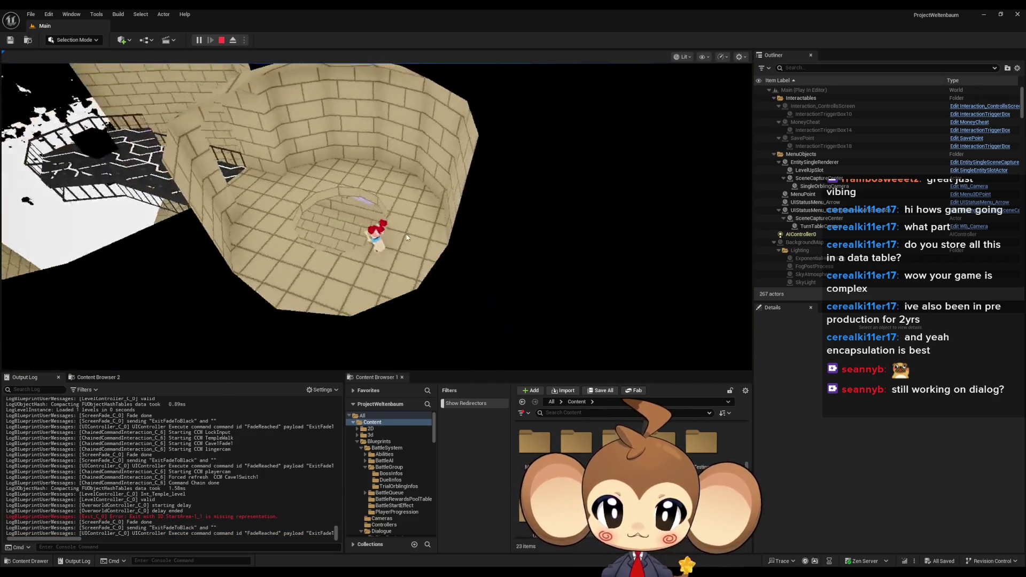
Step: Run the character off the green island and into the dark grey cave
{"action": "left_click", "coordinate": [404, 235]}
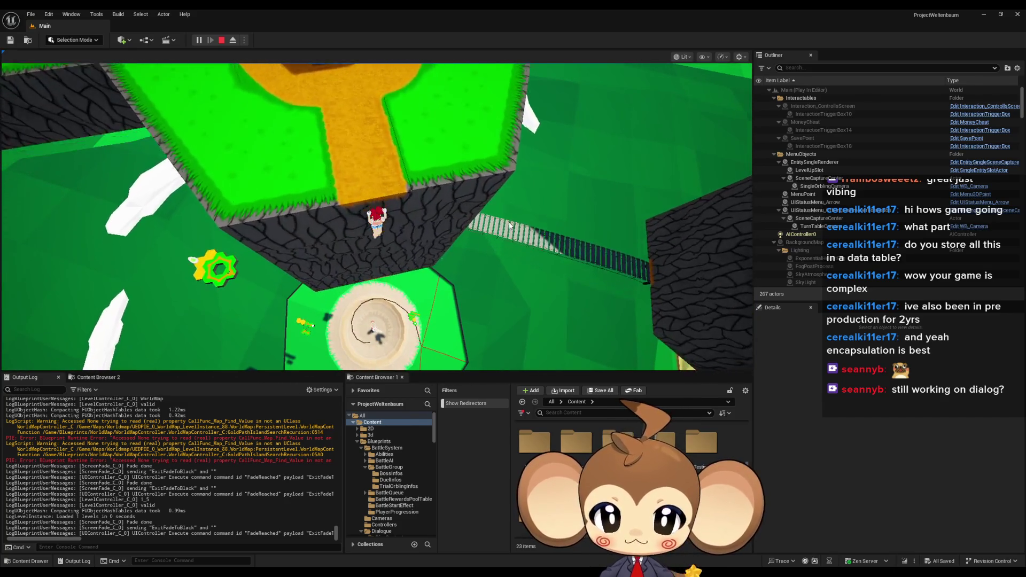
{"action": "left_click", "coordinate": [500, 223]}
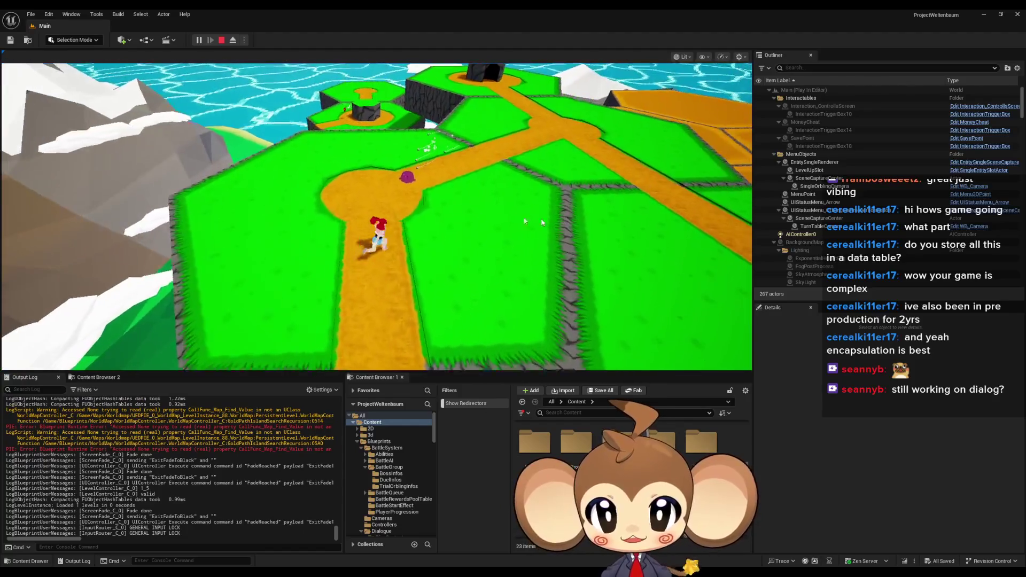
{"action": "left_click", "coordinate": [524, 221]}
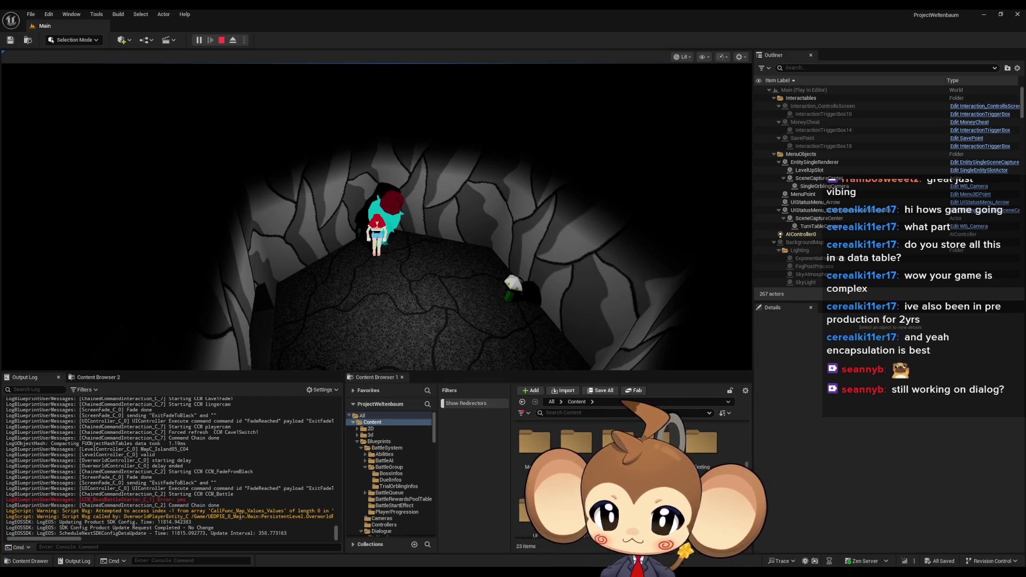
{"action": "scroll", "coordinate": [88, 542], "scroll_direction": "right", "scroll_amount": 5}
{"action": "mouse_move", "coordinate": [104, 542]}
{"action": "left_mouse_down"}
{"action": "mouse_move", "coordinate": [130, 541]}
{"action": "mouse_move", "coordinate": [48, 544]}
{"action": "left_mouse_up"}
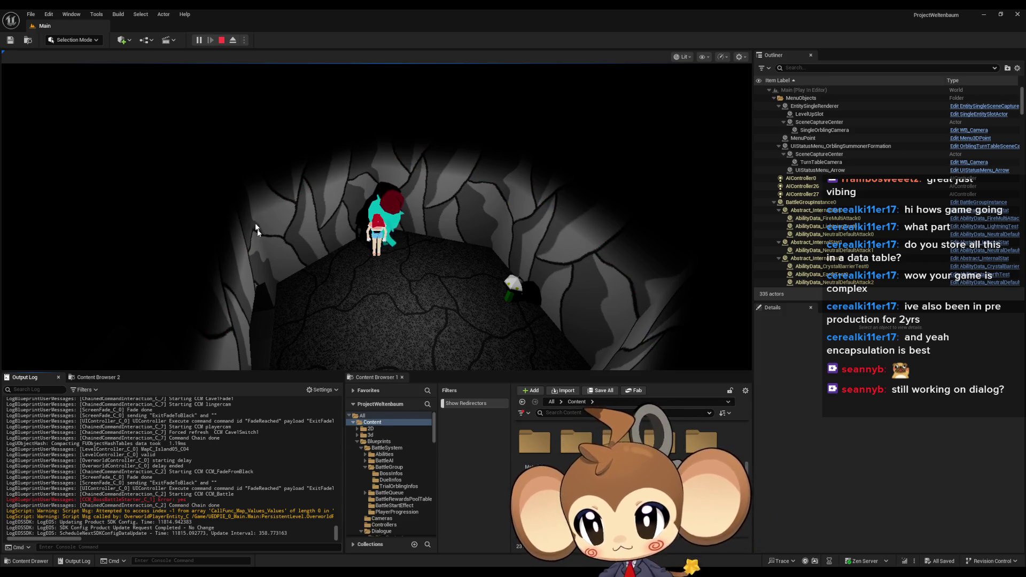
Step: Stop the play-test and open the IssueBoard blueprint from the Content Browser
{"action": "key", "text": "Escape"}
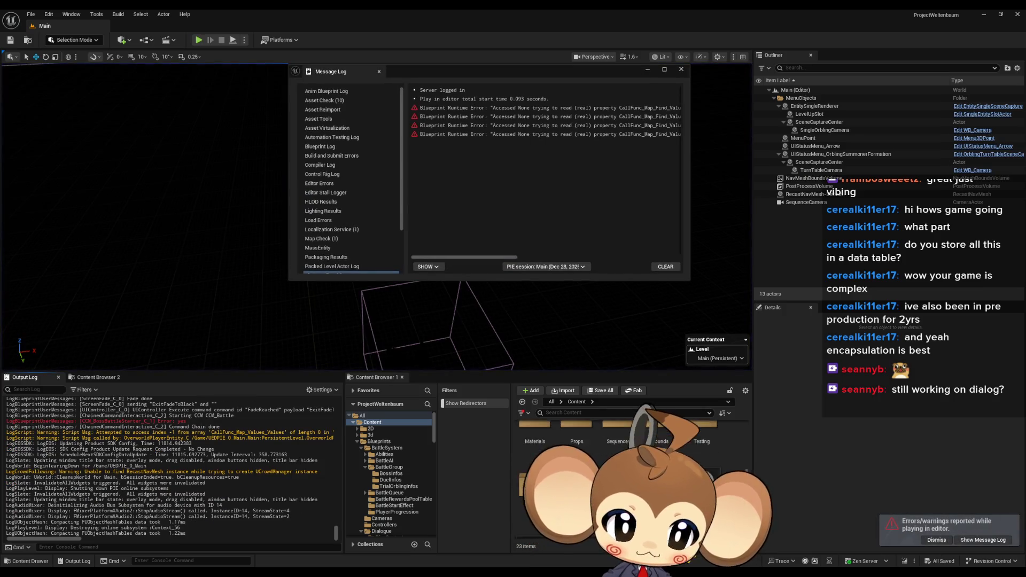
{"action": "scroll", "coordinate": [615, 470], "scroll_direction": "down", "scroll_amount": 1}
{"action": "scroll", "coordinate": [615, 470], "scroll_direction": "down", "scroll_amount": 1}
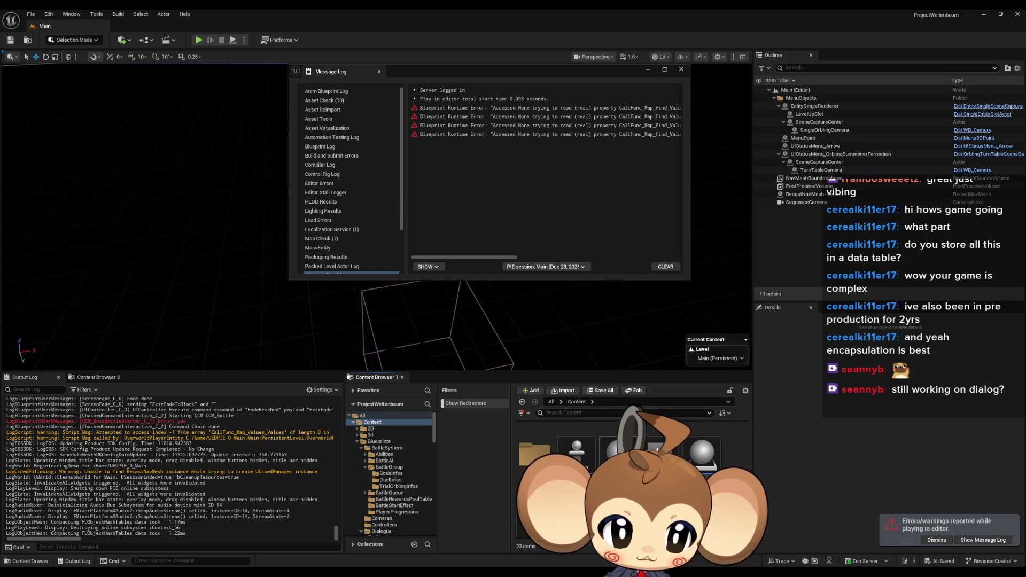
{"action": "double_click", "coordinate": [620, 455]}
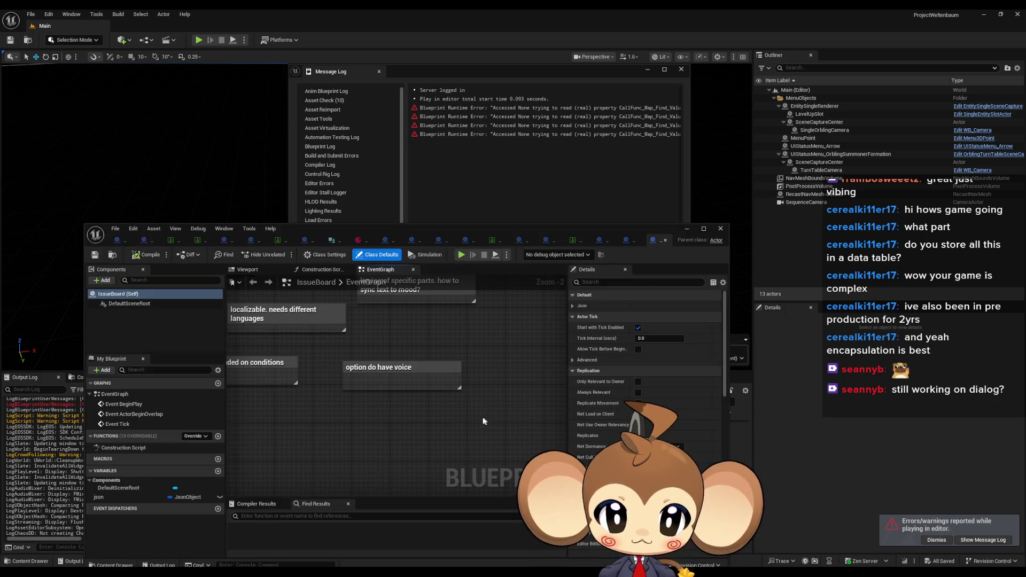
Step: Add a blank Comment note below the dialogue notes in the EventGraph
{"action": "scroll", "coordinate": [484, 421], "scroll_direction": "down", "scroll_amount": 3}
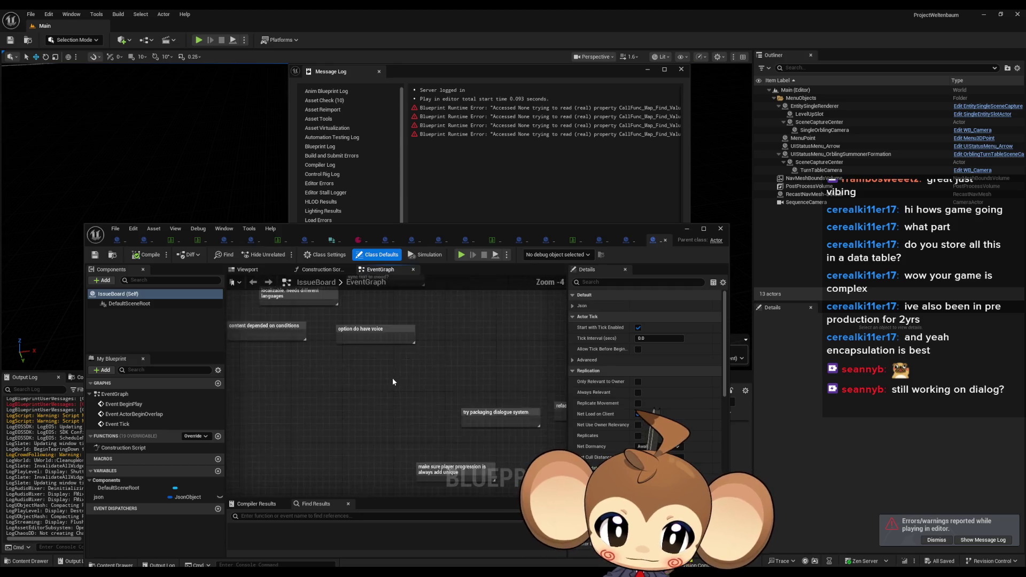
{"action": "scroll", "coordinate": [393, 377], "scroll_direction": "up", "scroll_amount": 3}
{"action": "mouse_move", "coordinate": [392, 377]}
{"action": "left_mouse_down"}
{"action": "mouse_move", "coordinate": [225, 371]}
{"action": "mouse_move", "coordinate": [389, 411]}
{"action": "left_mouse_up"}
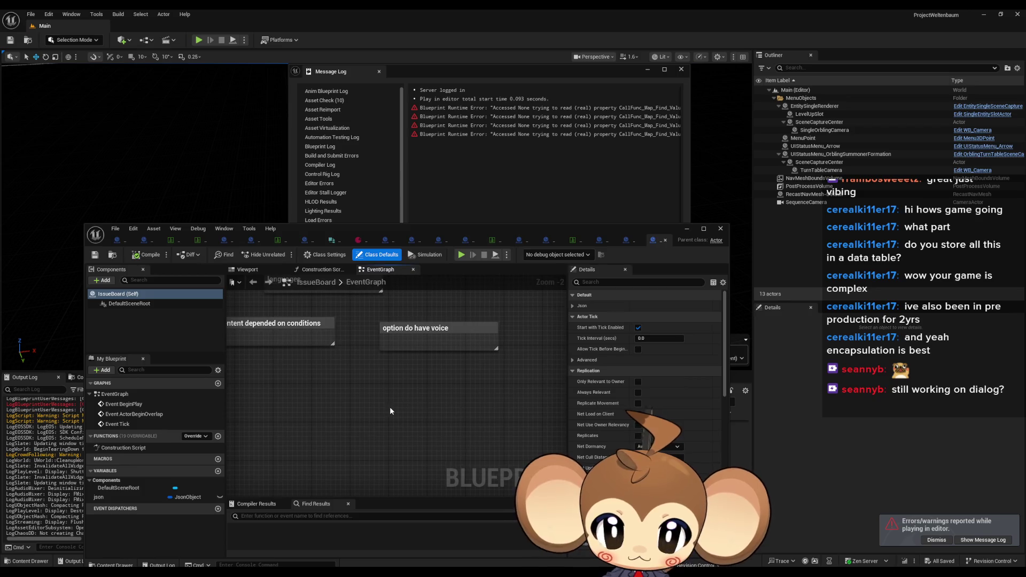
{"action": "right_click", "coordinate": [389, 406]}
{"action": "key", "text": "Escape"}
{"action": "key", "text": "c"}
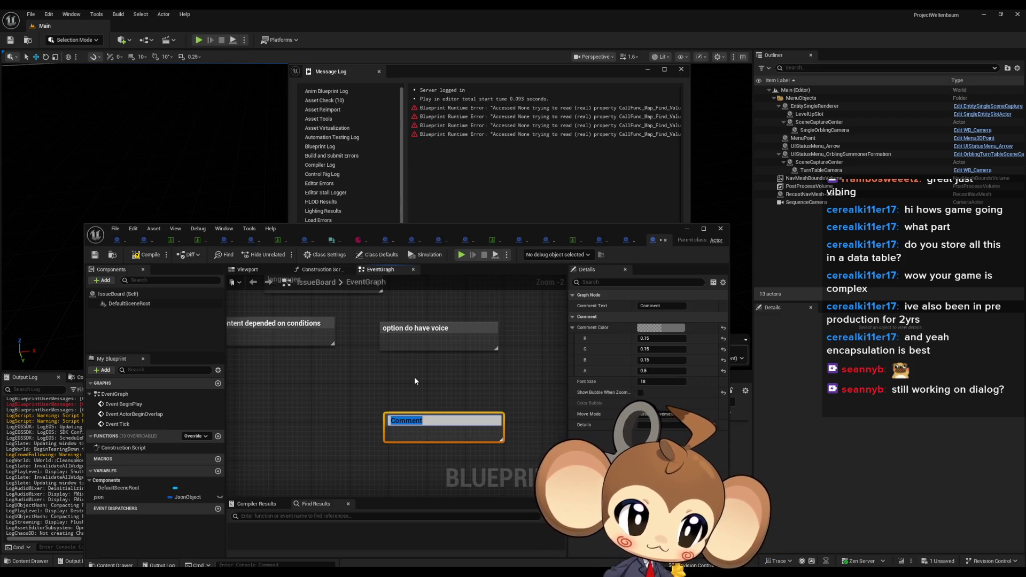
Step: Fill the comment with 'bug day 651' and a second line about respawning at the crystal after the boss
{"action": "type", "text": "bug day 651"}
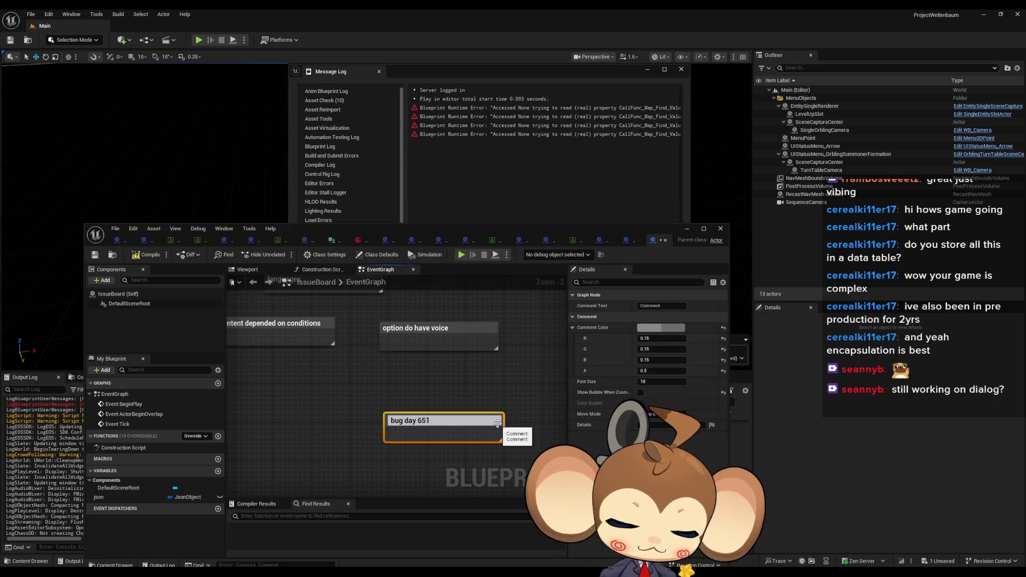
{"action": "type", "text": " earlier"}
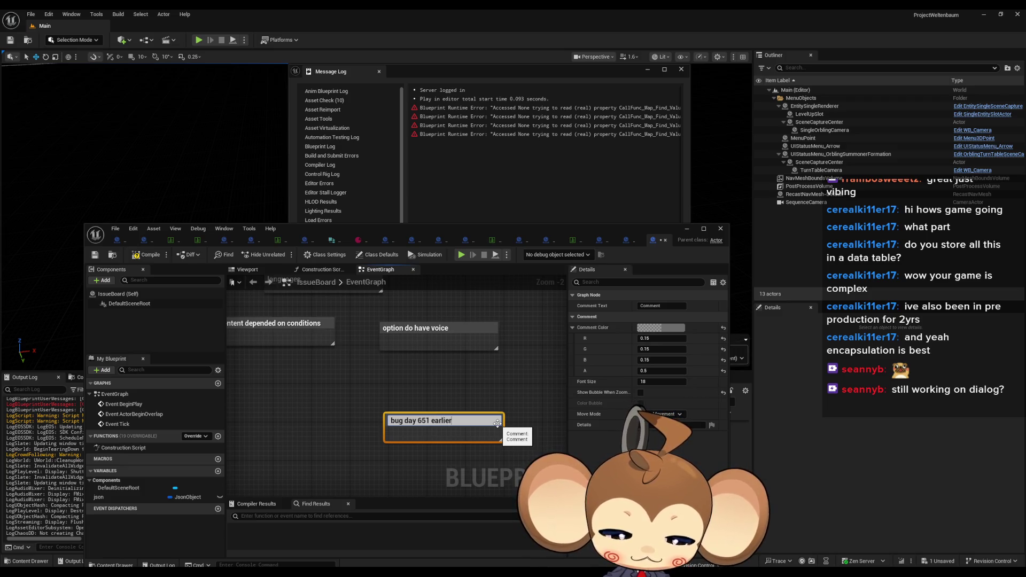
{"action": "type", "text": "s"}
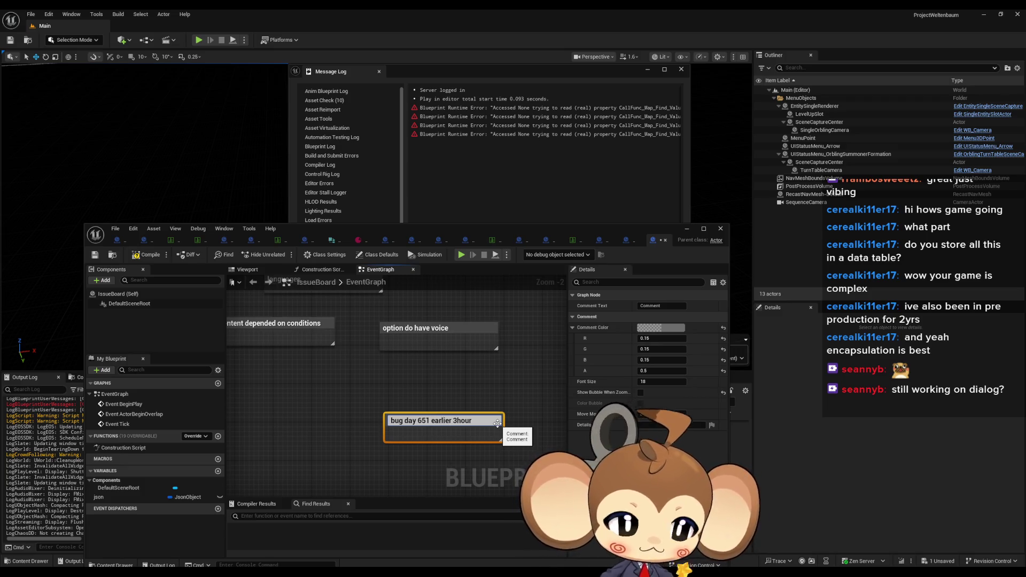
{"action": "type", "text": " 17 min"}
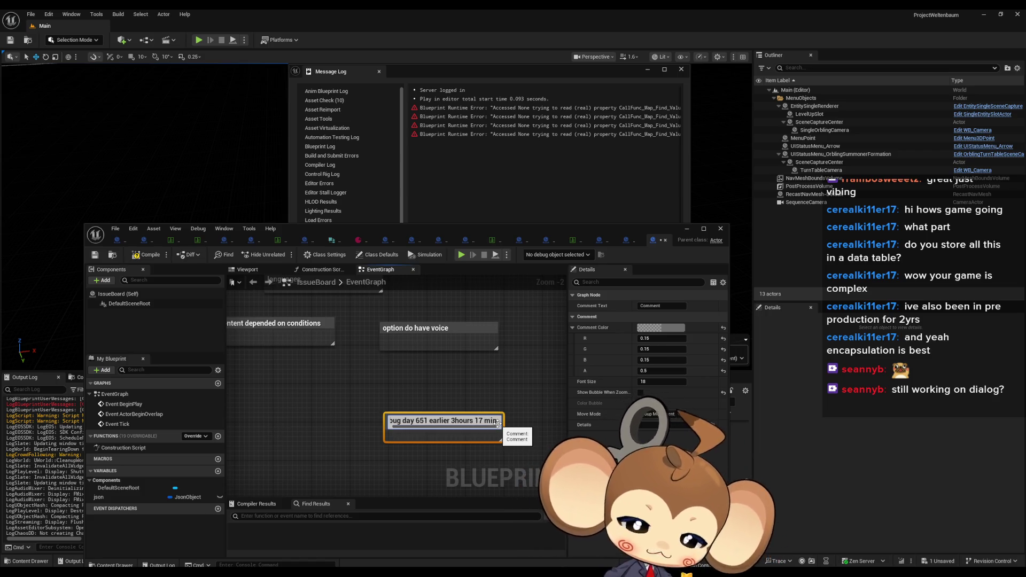
{"action": "key", "text": "shift+Return"}
{"action": "type", "text": "w"}
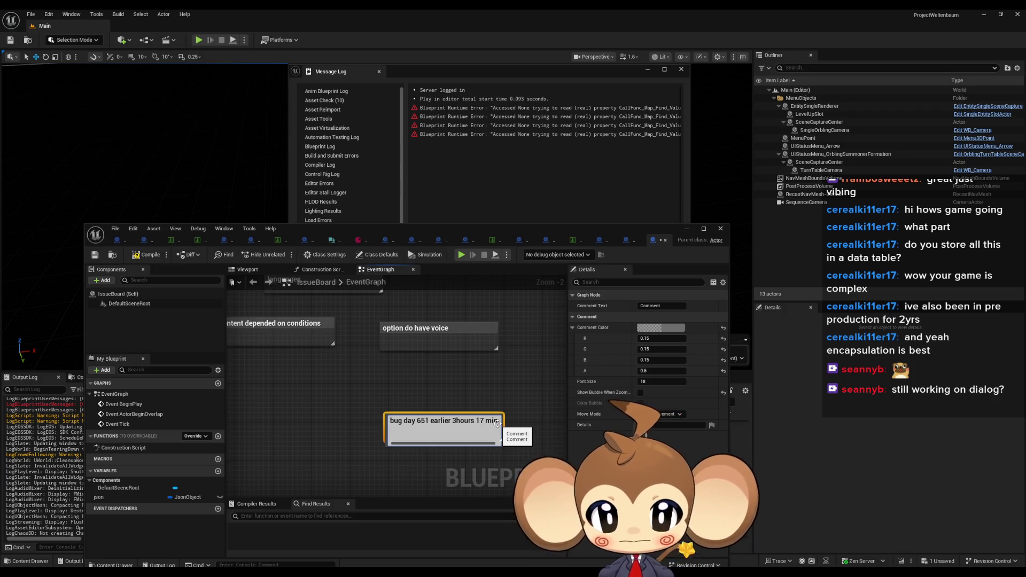
{"action": "type", "text": "hen d"}
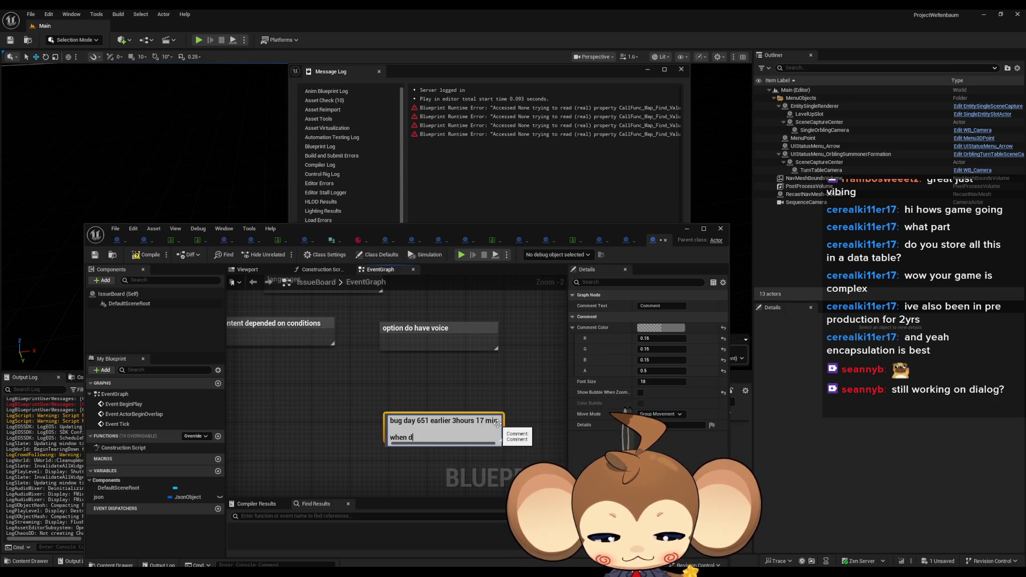
{"action": "type", "text": "efeated b"}
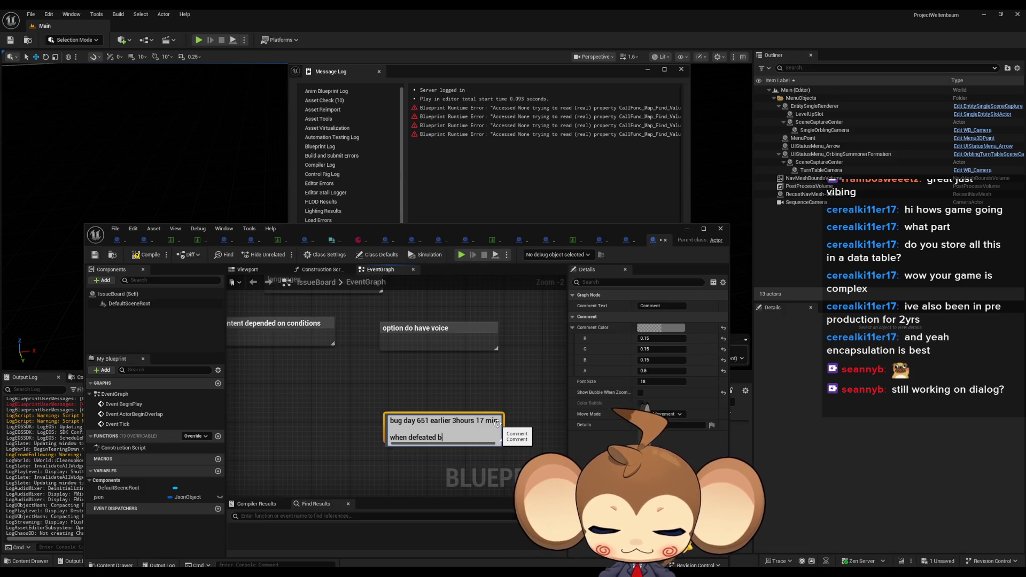
{"action": "type", "text": "me,"}
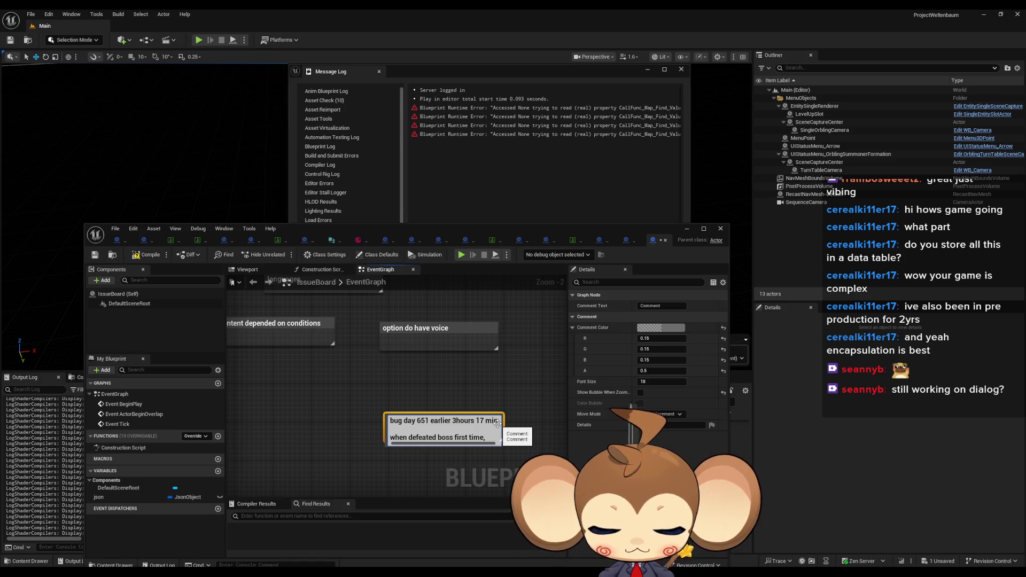
{"action": "type", "text": "ood"}
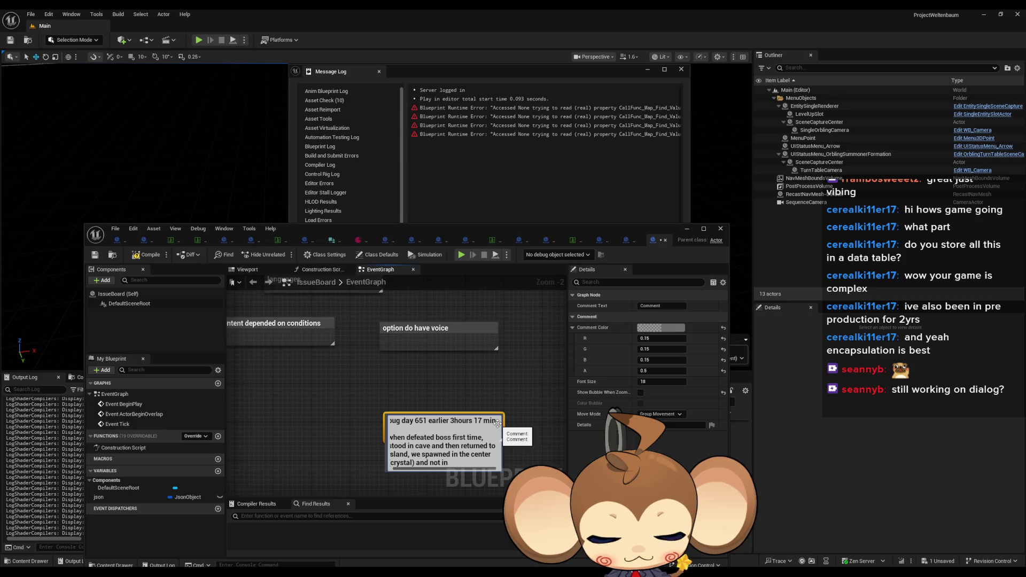
{"action": "type", "text": "n"}
{"action": "key", "text": "Return"}
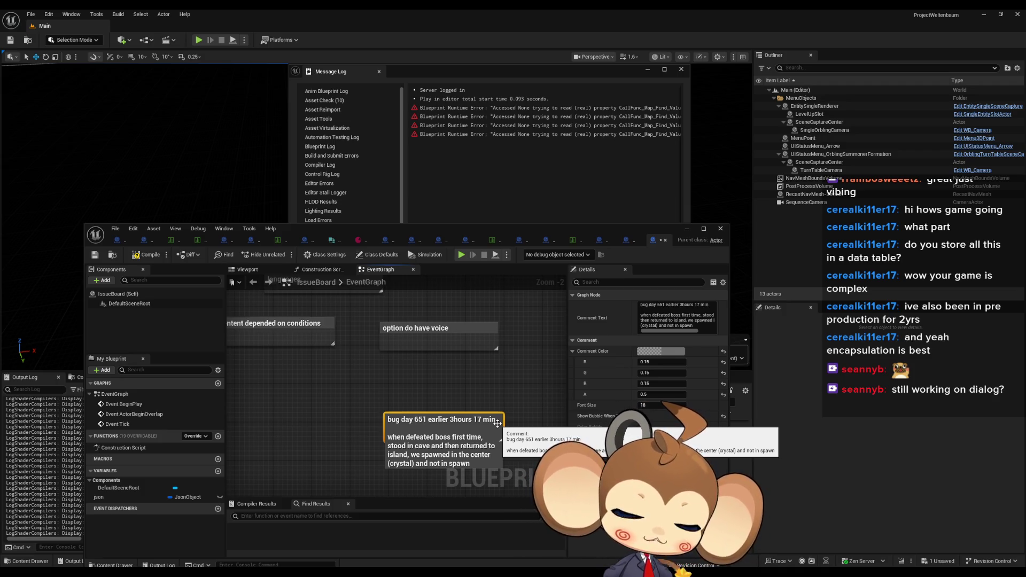
{"action": "left_click", "coordinate": [331, 401]}
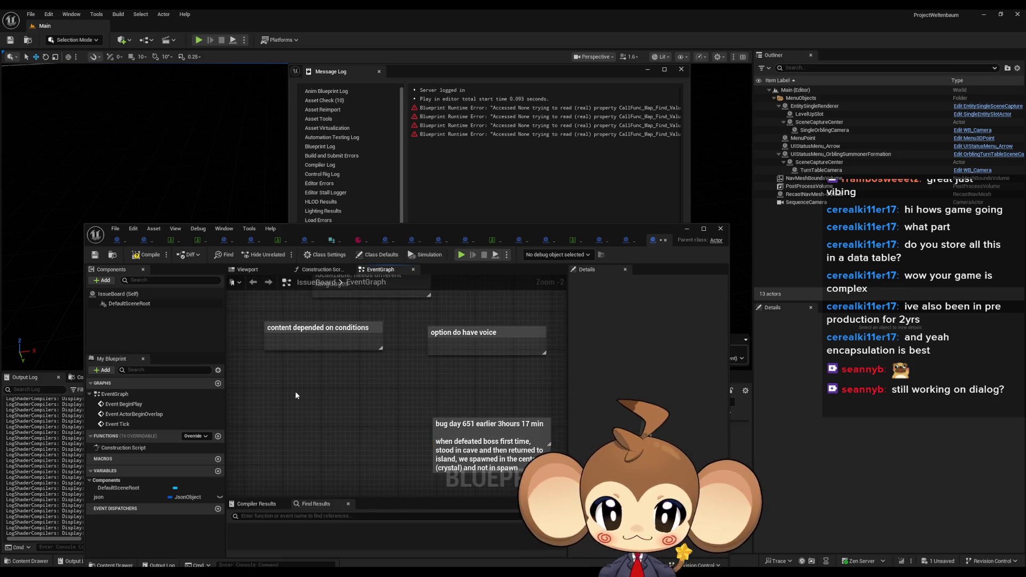
Step: Create a second comment note with the text 'Trigger boss fight after boss is defeated'
{"action": "key", "text": "c"}
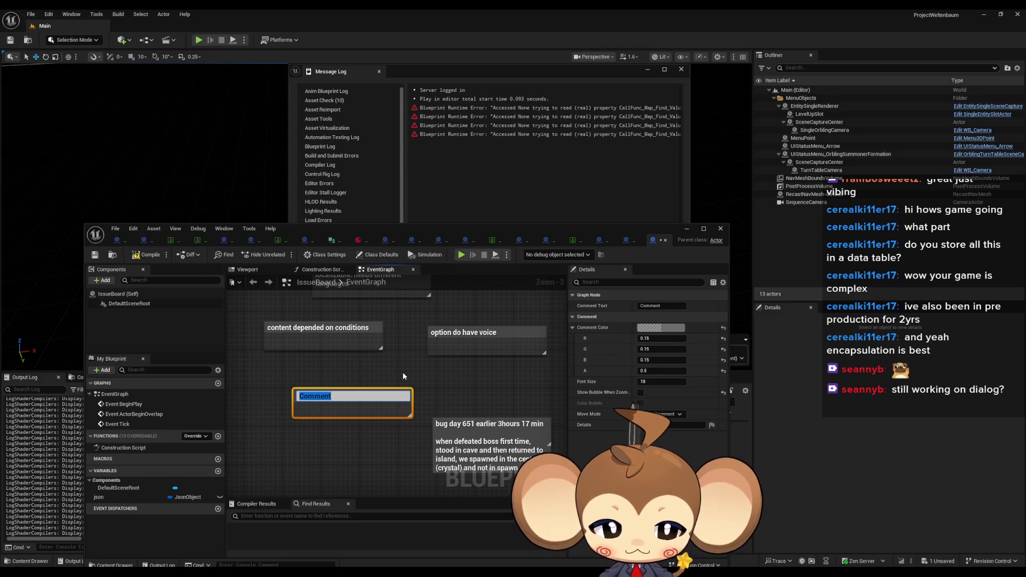
{"action": "type", "text": "Trigger "}
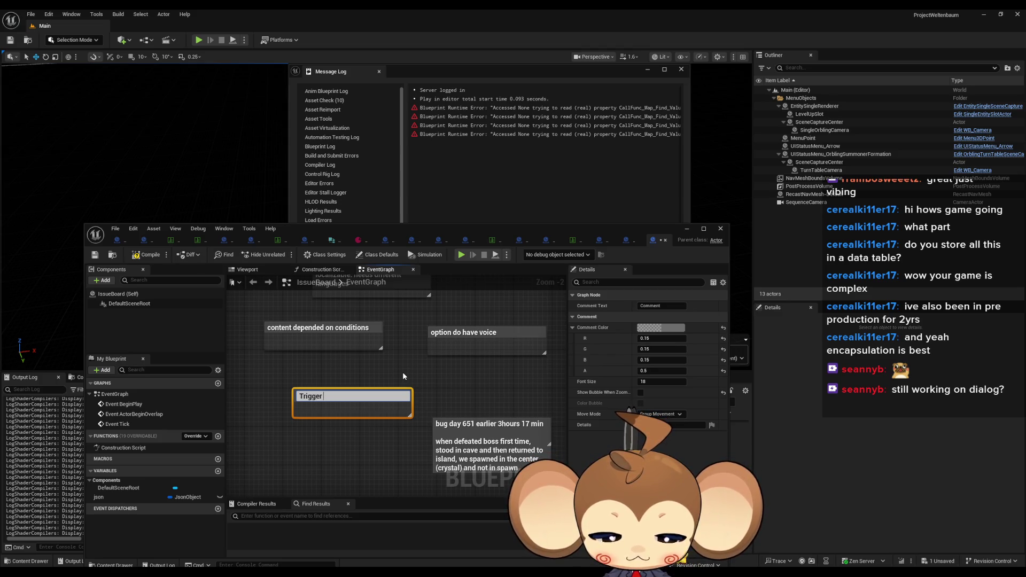
{"action": "type", "text": "boss fight after b"}
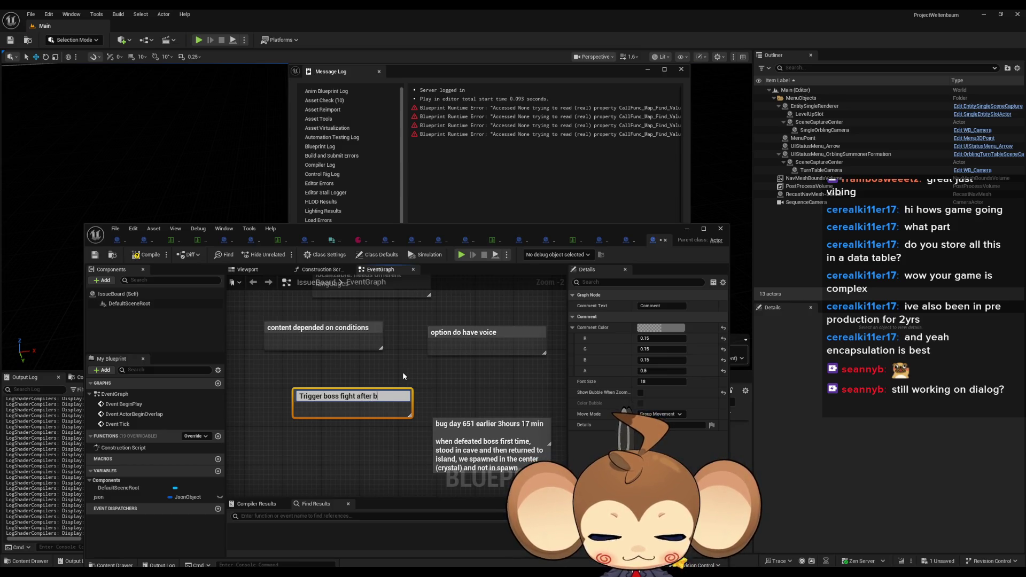
{"action": "type", "text": "oss is defeated"}
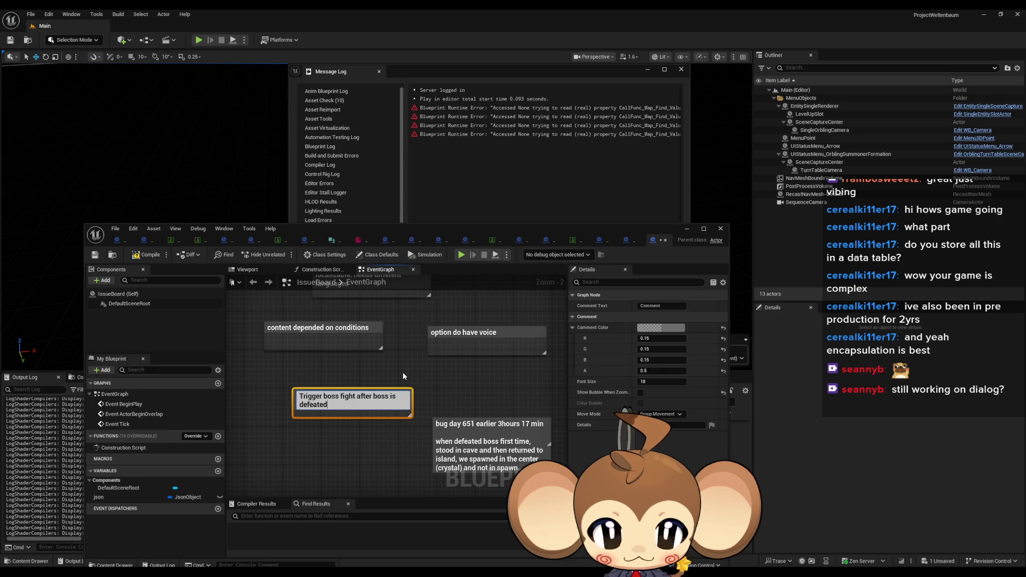
{"action": "key", "text": "Return"}
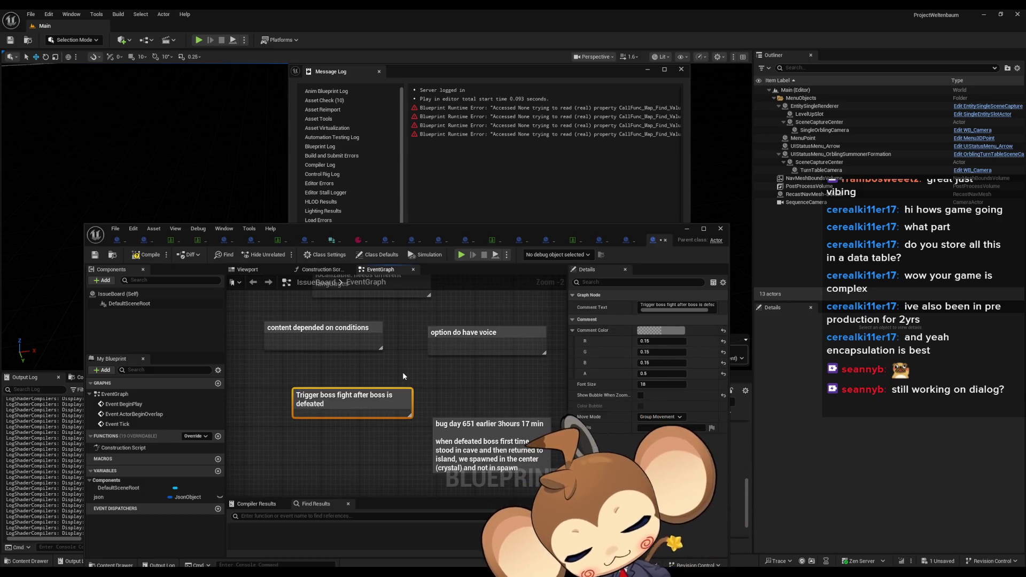